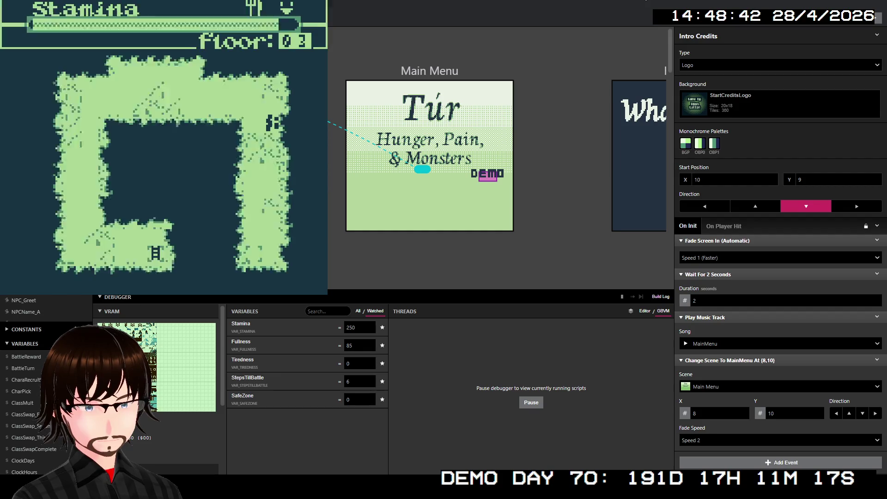
Walk left into a Man Trap battle, advance through it, then keep heading left on floor 3
key(Left)
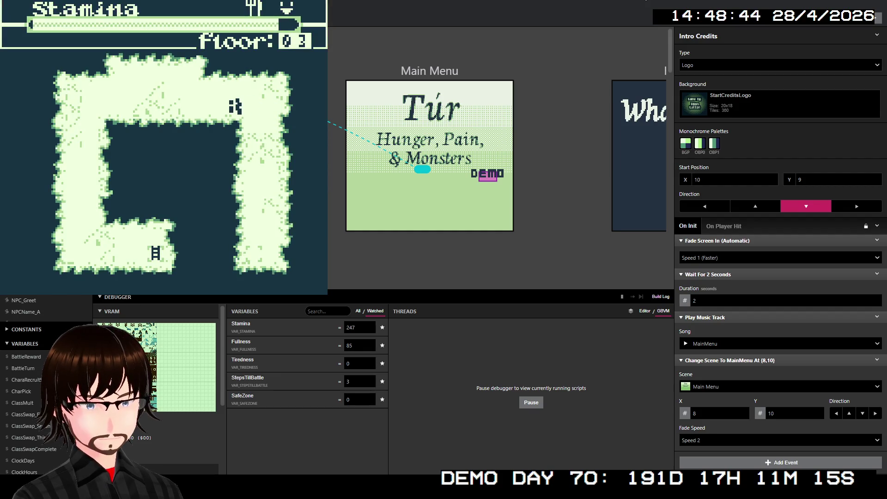
key(Left)
key(Left)
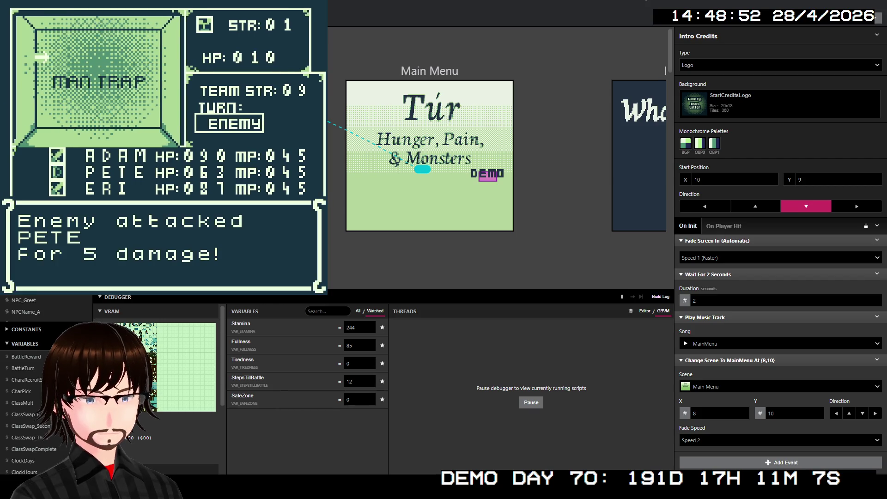
key(z)
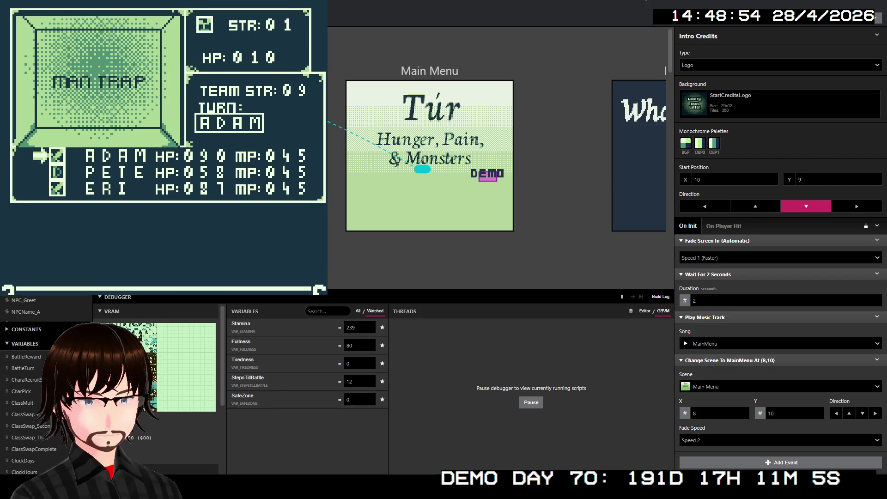
key(z)
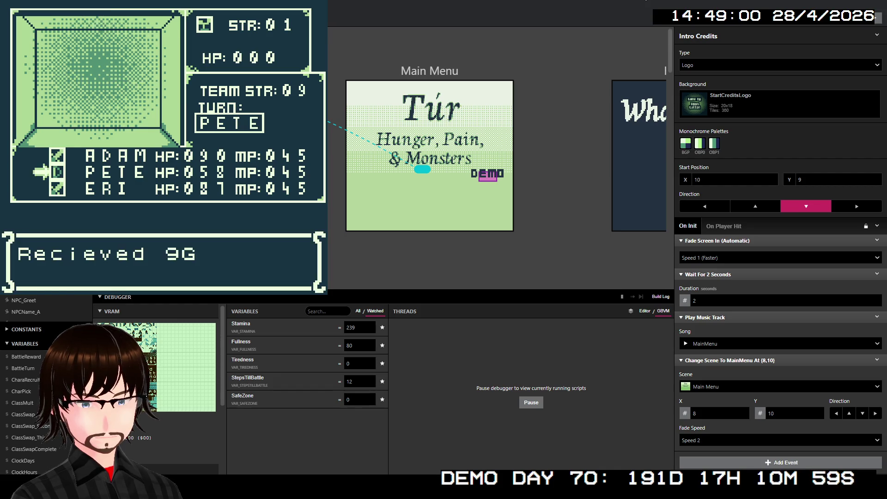
key(Left)
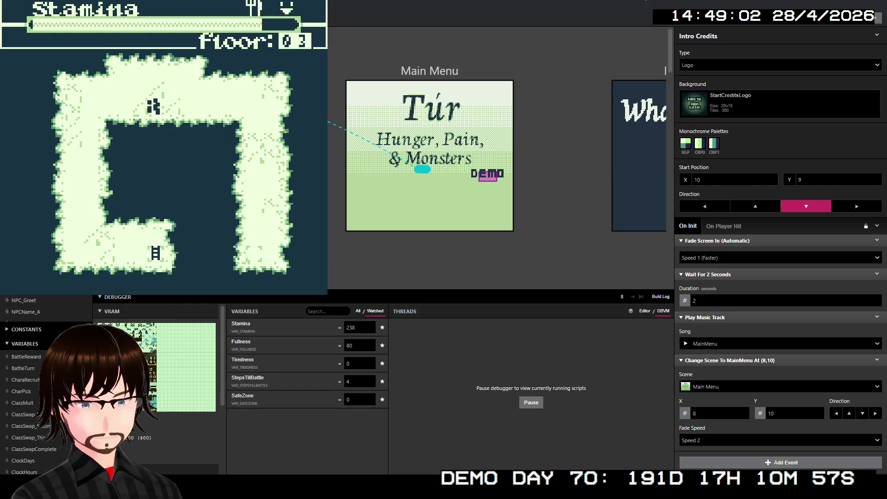
key(Left)
key(Left)
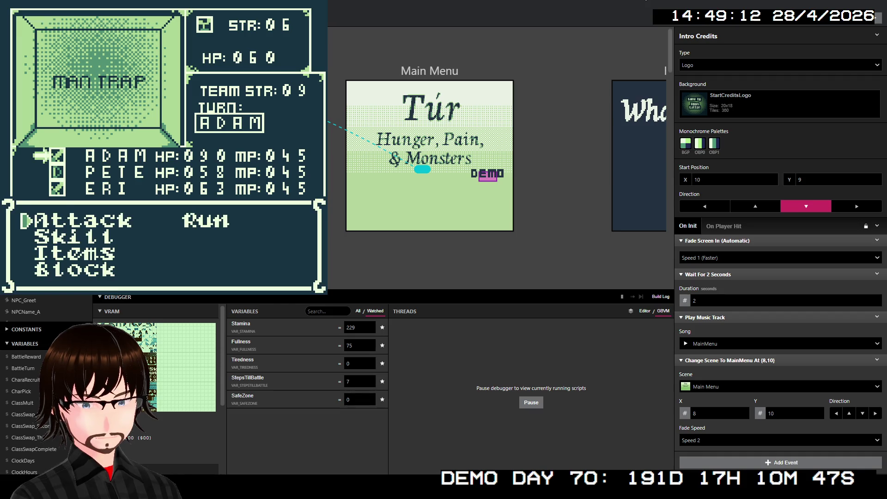
Attack the second Man Trap with ADAM, PETE and ERI until it dies, then walk down
key(z)
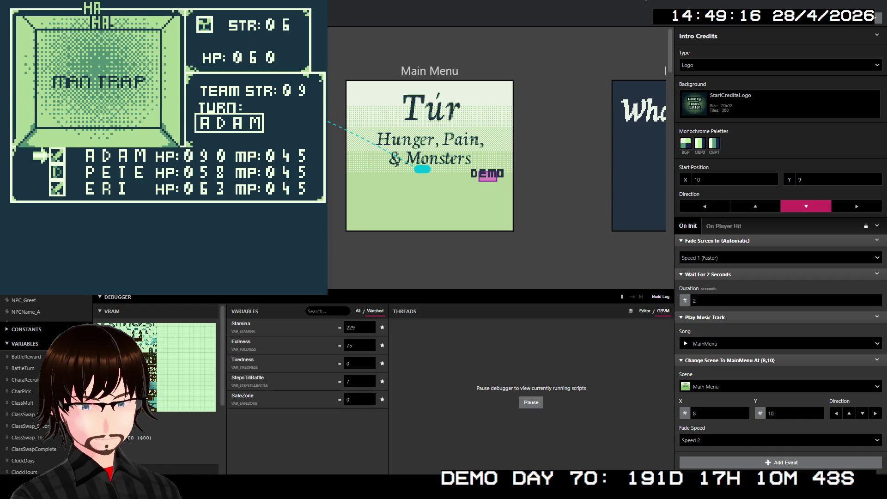
key(z)
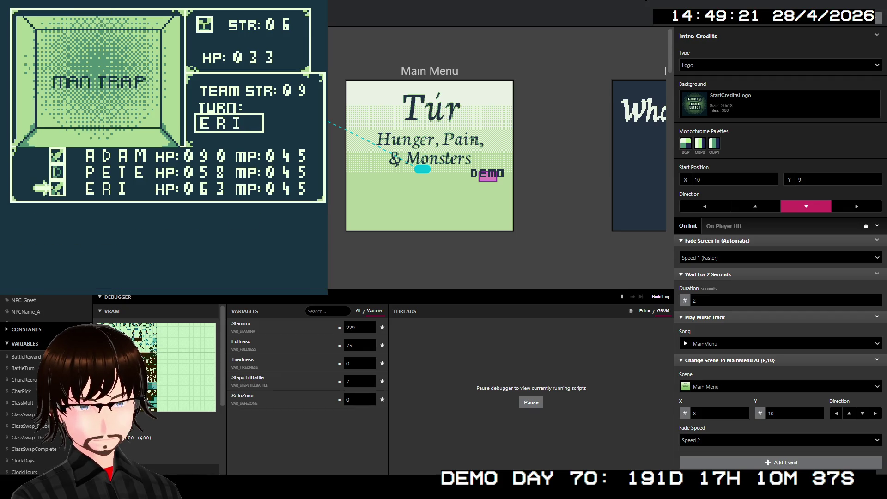
key(z)
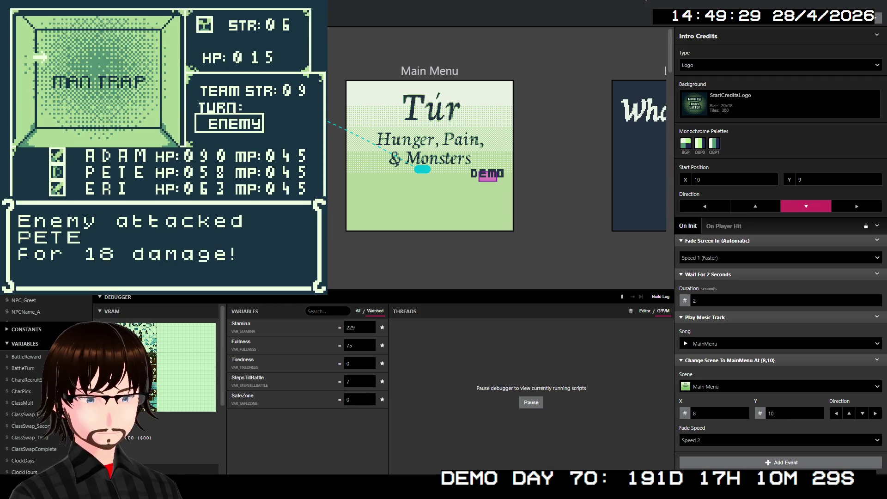
key(z)
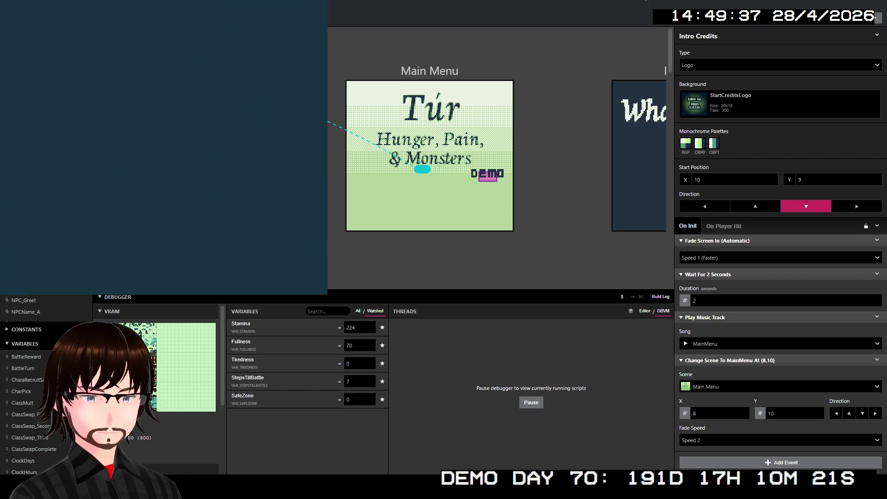
key(Down)
Walk down into a Corrupted battle and defeat it with Attack for 12G
key(Down)
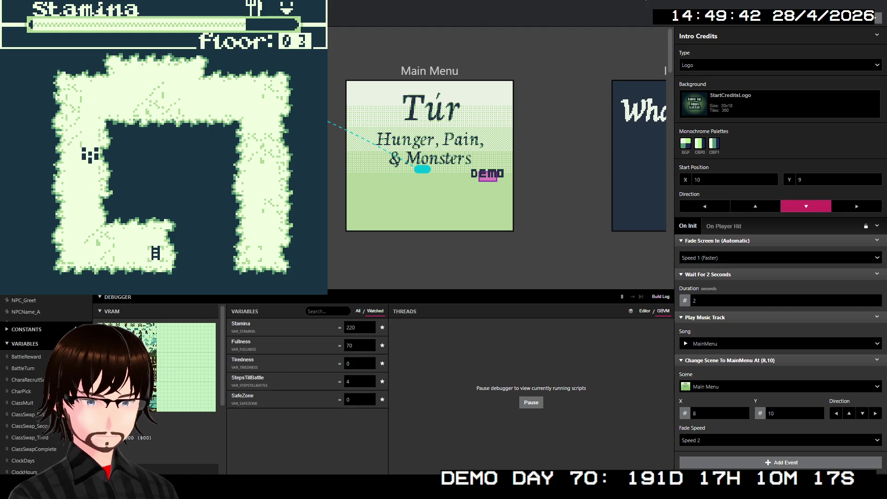
key(Down)
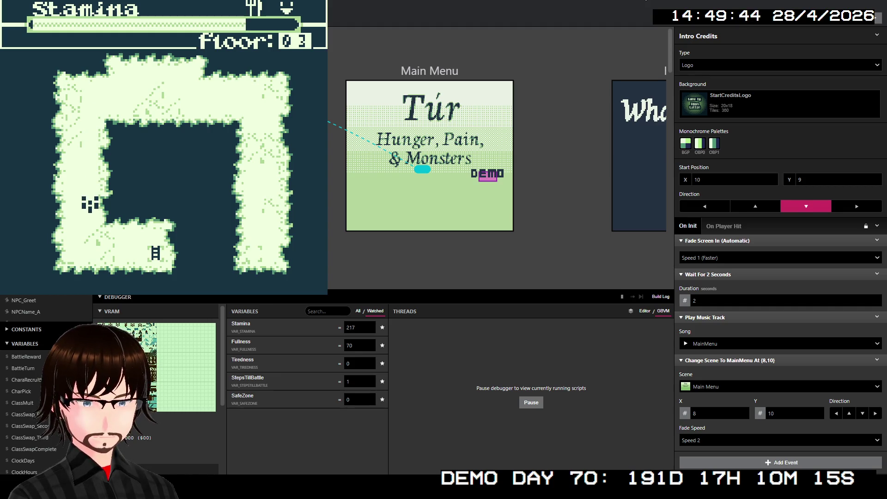
key(Down)
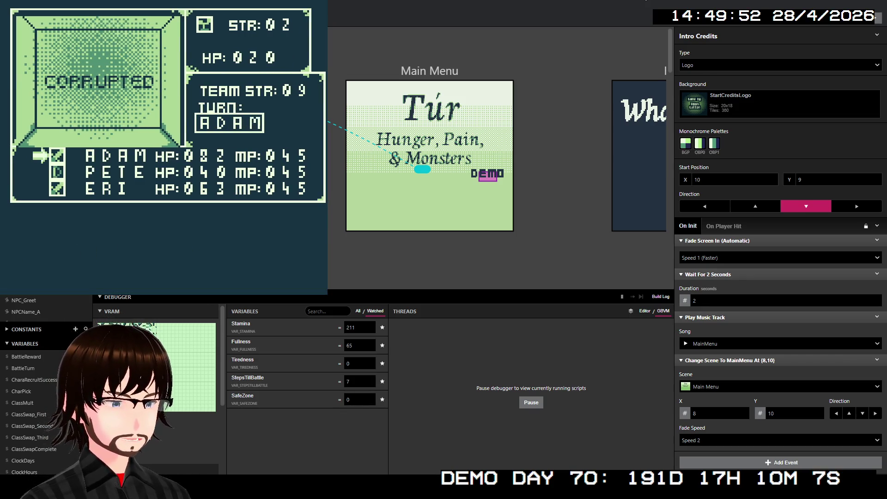
key(Down)
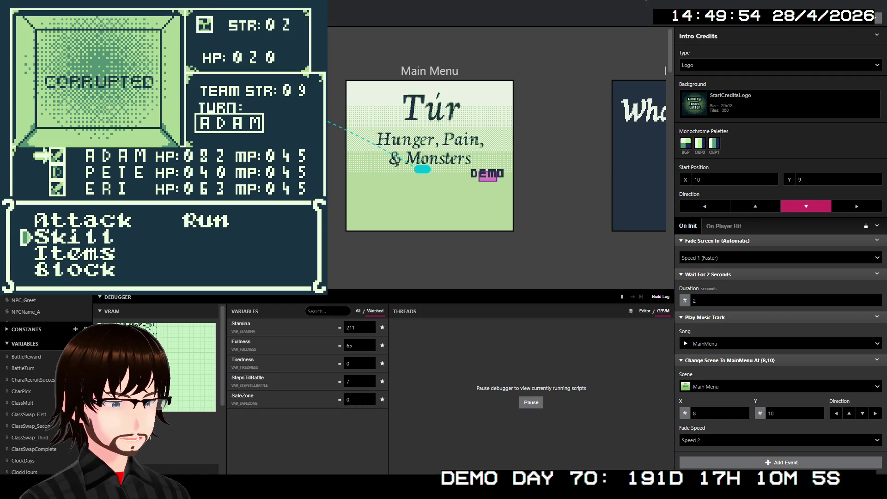
key(Up)
key(z)
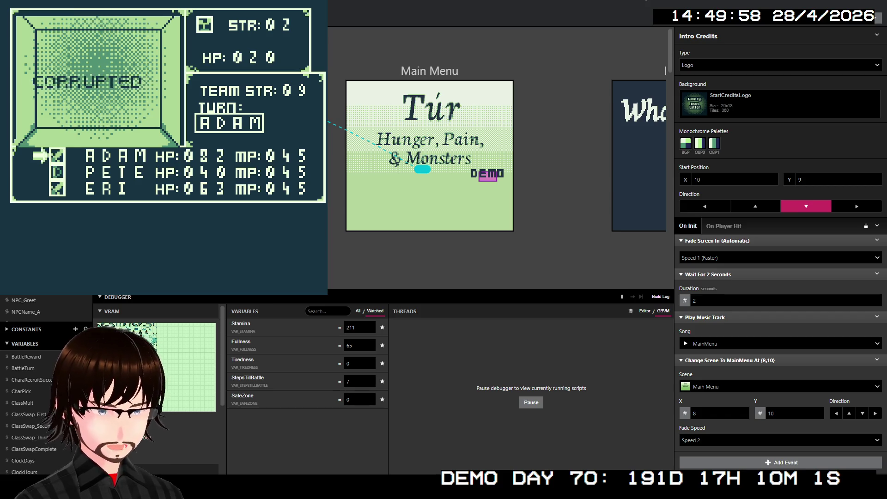
key(z)
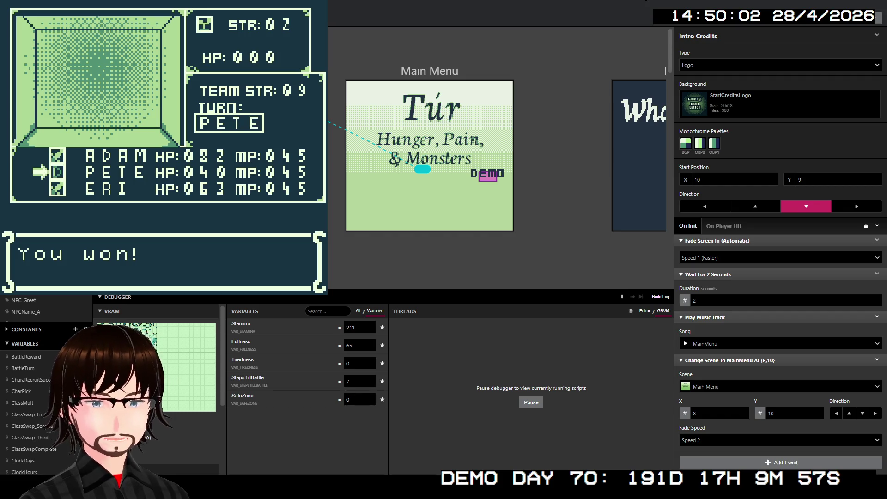
key(z)
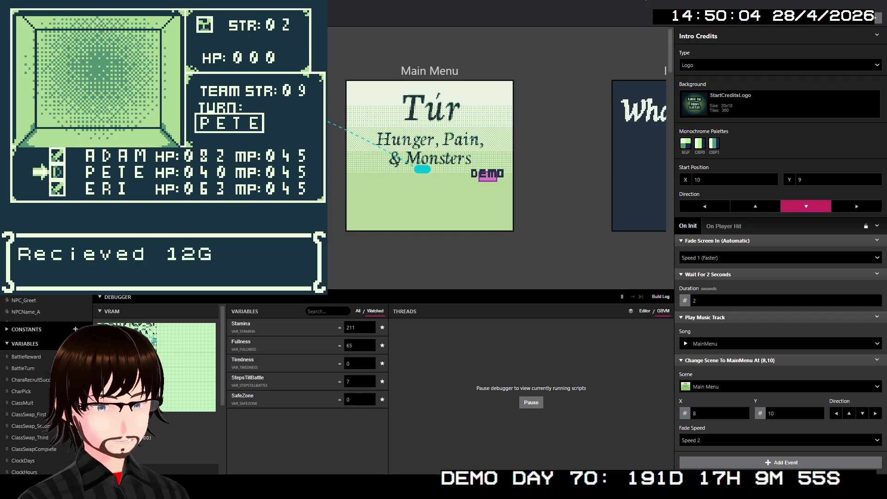
Walk down and right onto the stairs and confirm descending to floor 4
key(Down)
key(Right)
key(Down)
key(Right)
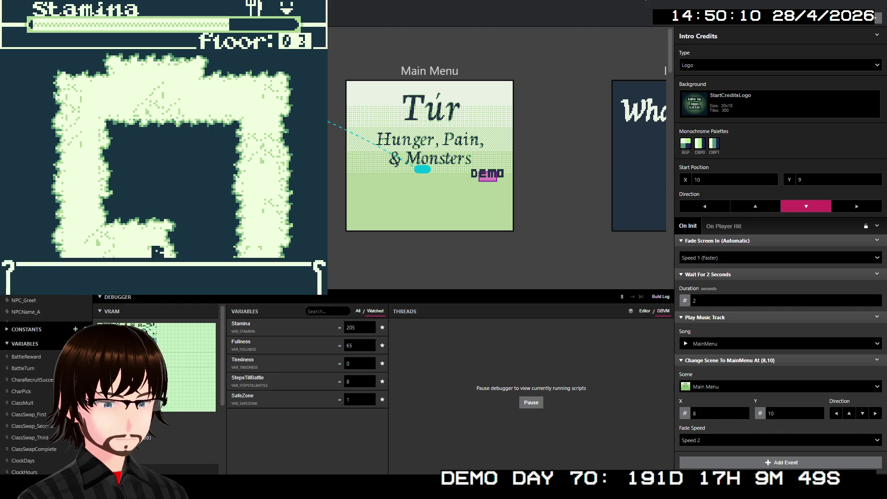
key(x)
key(x)
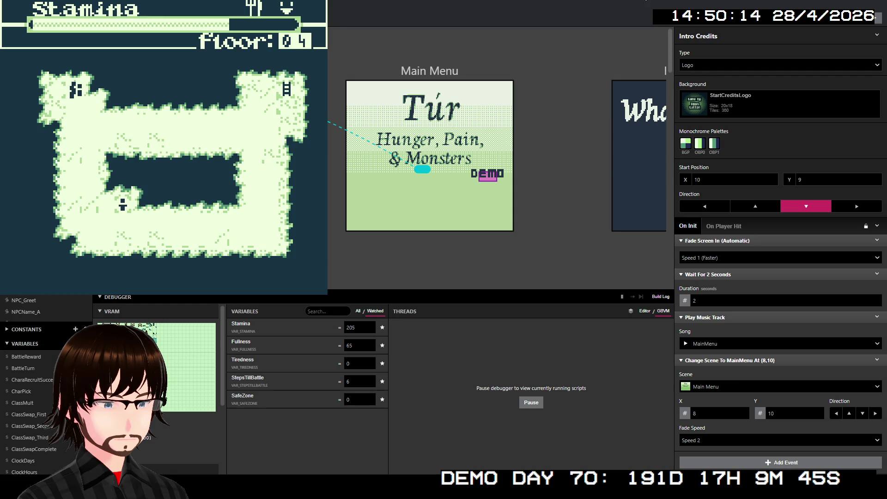
Walk down and right on floor 4 until an encounter starts
key(Down)
key(Down)
key(Down)
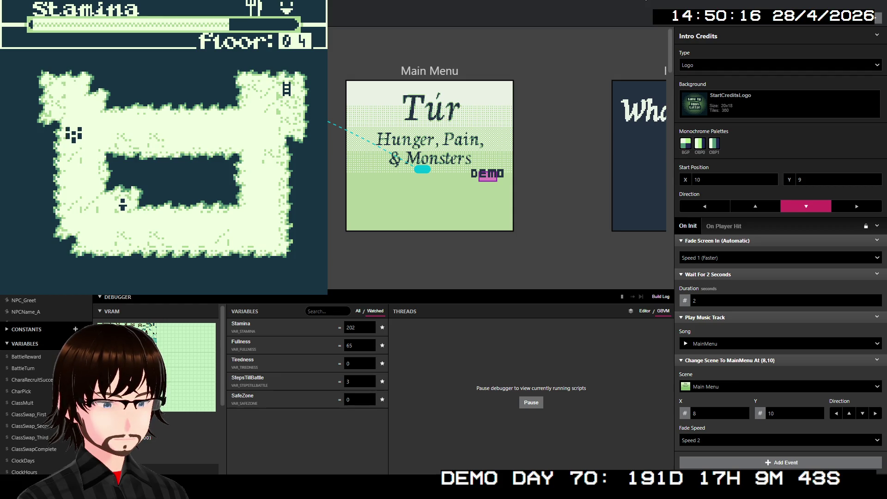
key(Down)
key(Right)
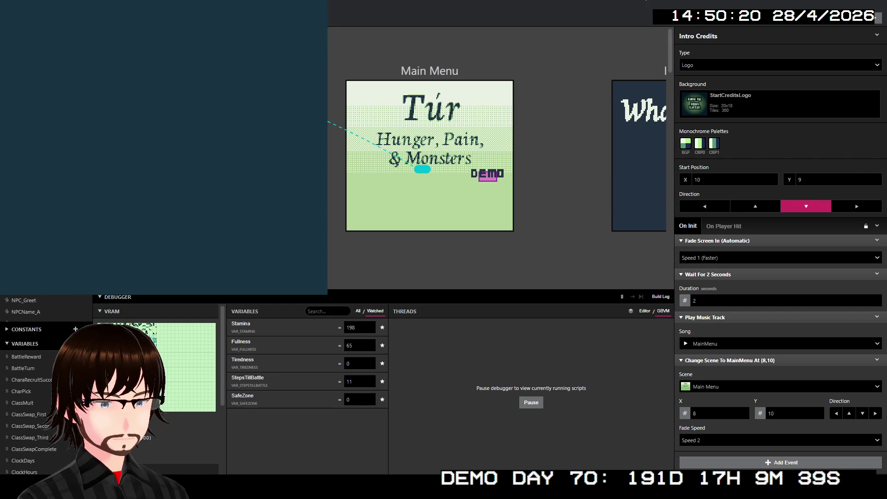
Defeat the Horned Devil with ERI's Frenzy skill, then walk toward the other adventurer
key(Down)
key(z)
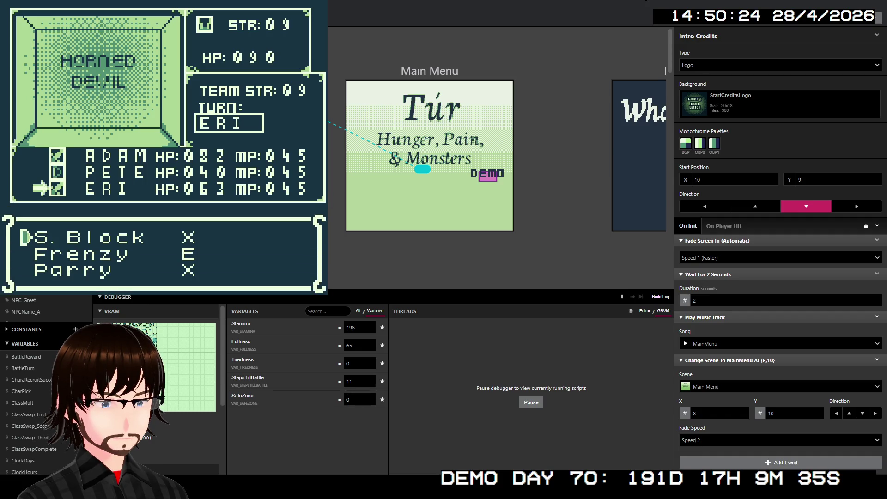
key(Down)
key(z)
key(z)
key(z)
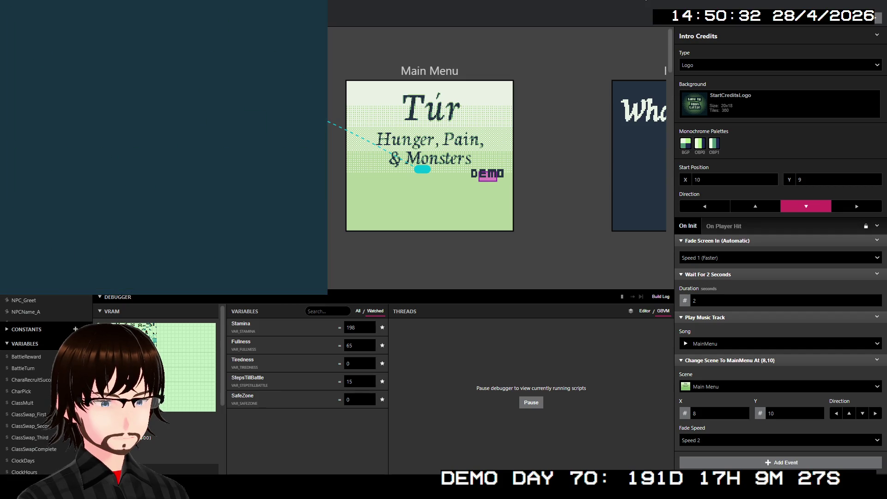
key(Down)
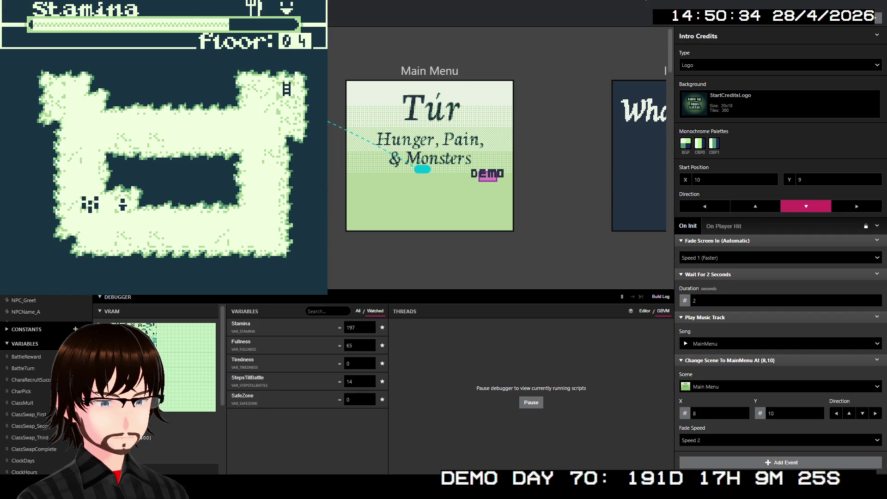
key(Right)
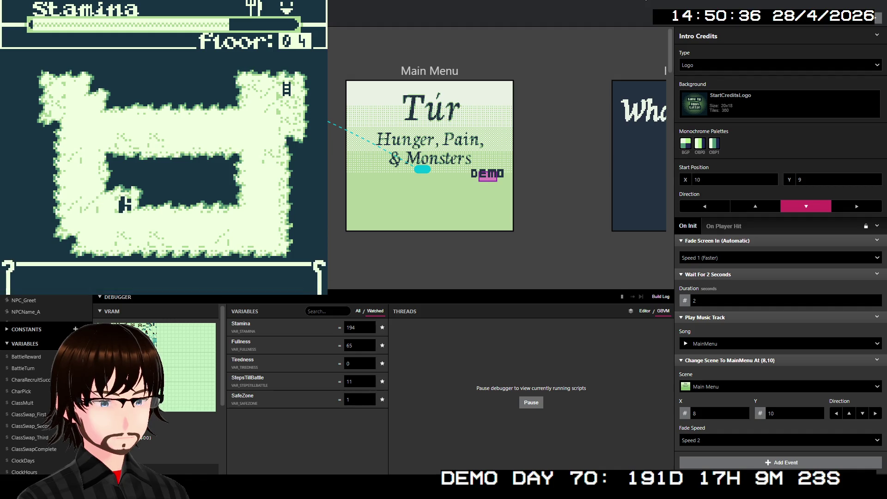
Talk to the adventurer, greet them, and agree to give the requested item
key(z)
key(z)
key(z)
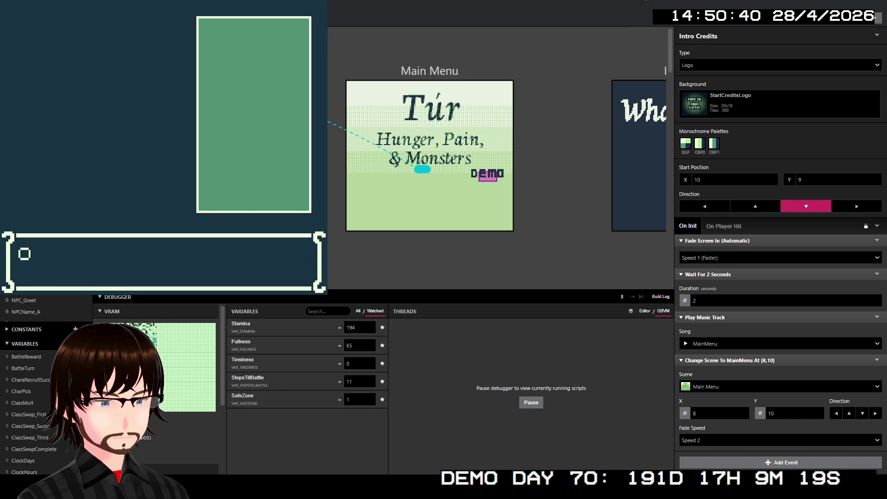
key(z)
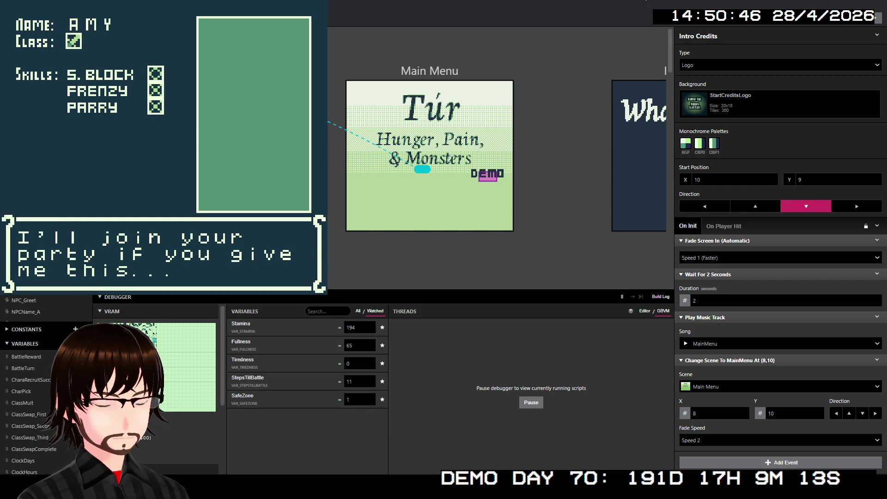
key(z)
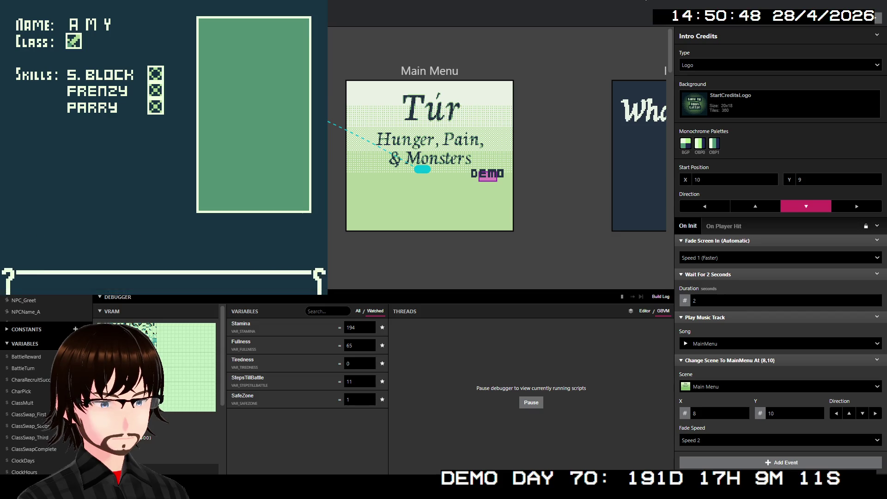
key(z)
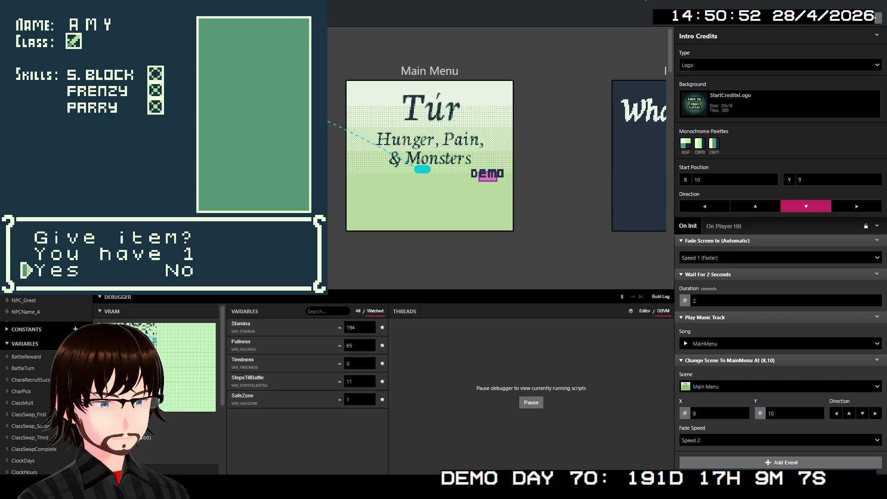
key(z)
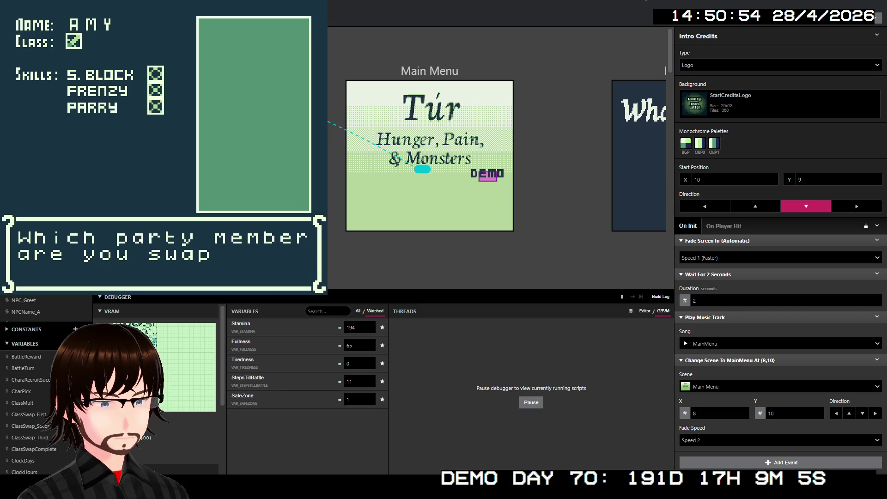
Recruit AMY into the party in place of ERI
key(z)
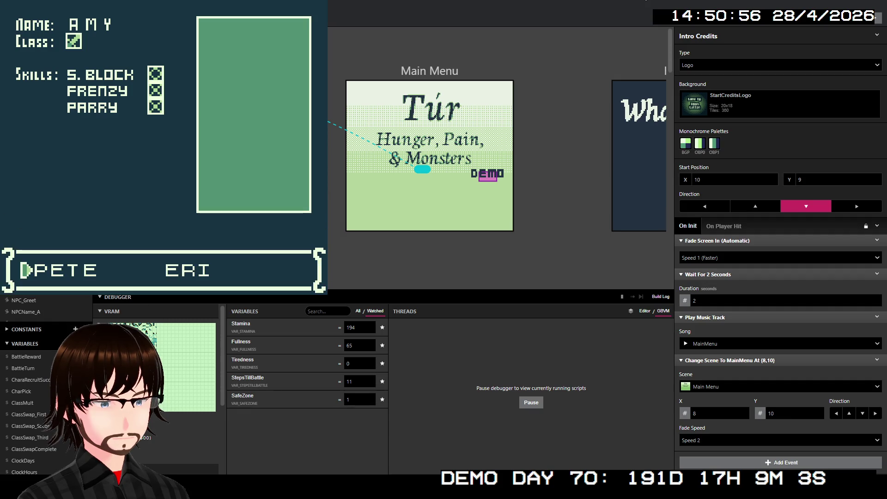
key(Right)
key(z)
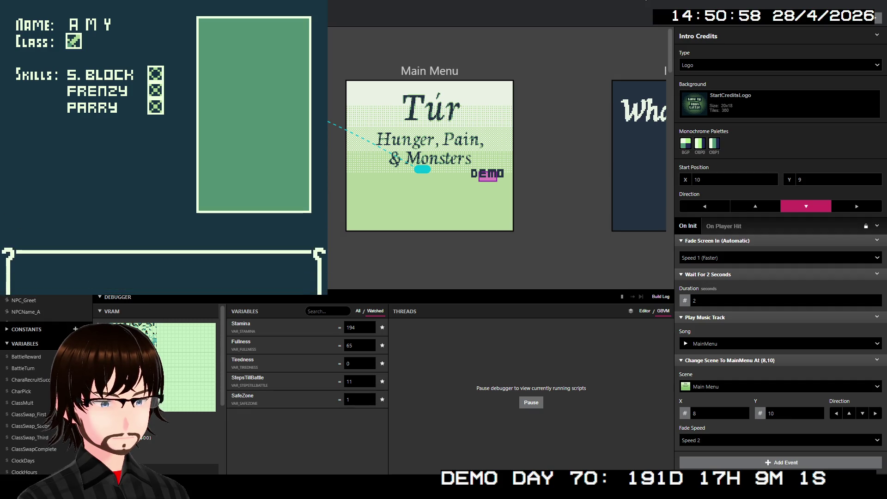
key(z)
key(z)
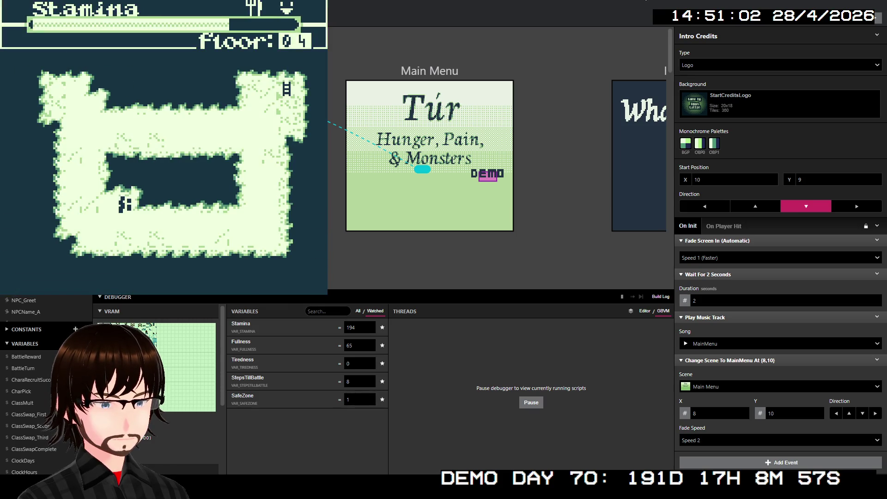
Step right and down, then check the party Status screen from the game menu
key(Right)
key(Down)
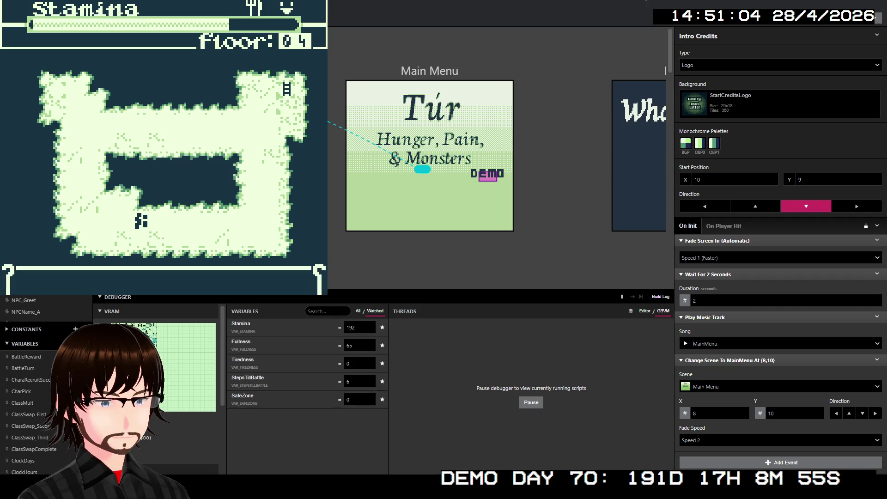
key(Return)
key(Down)
key(Down)
key(Down)
key(z)
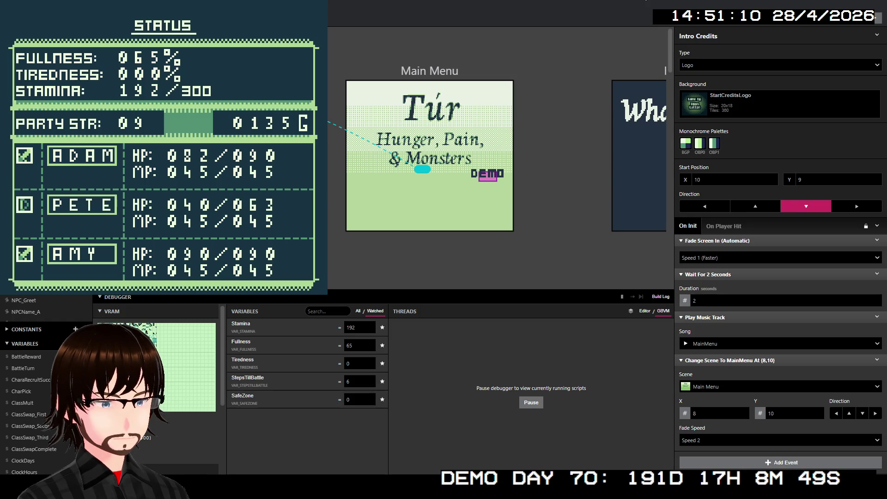
key(x)
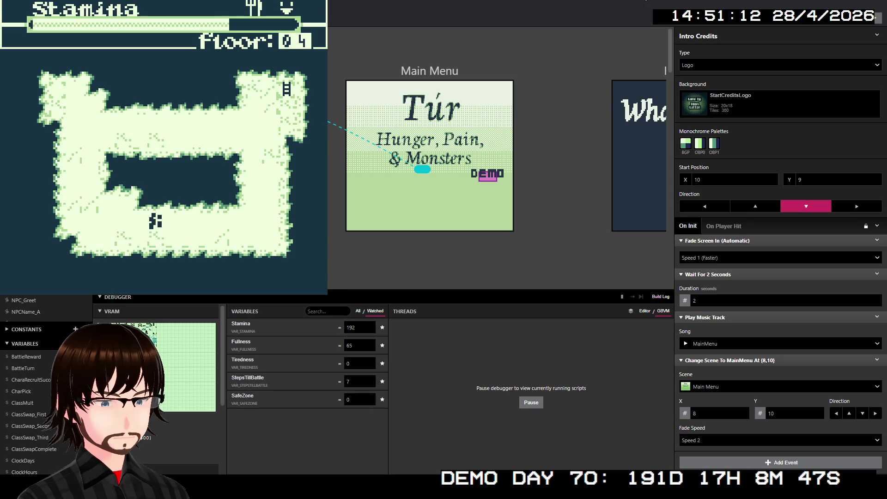
Walk right and up into a Slug battle and defeat it with two attacks
key(Right)
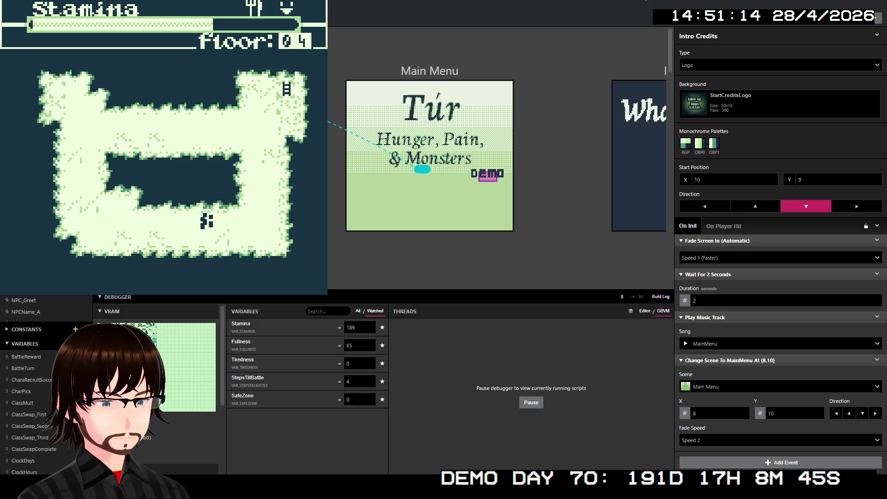
key(Right)
key(Up)
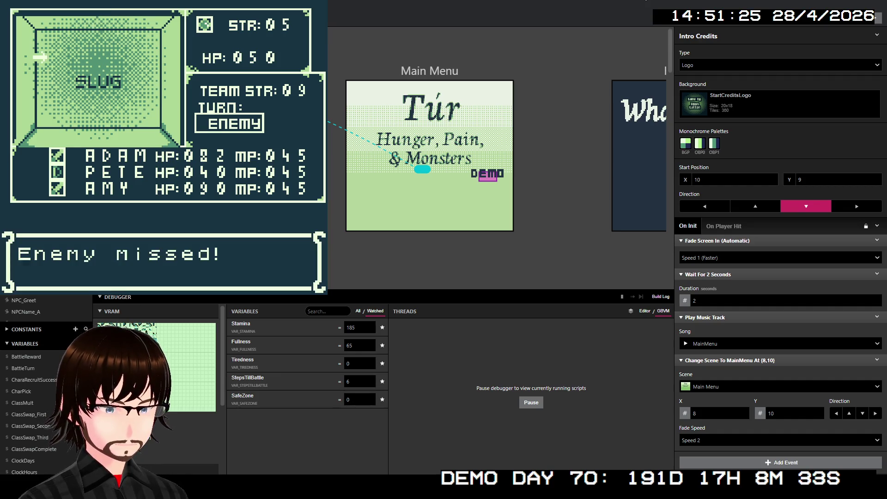
key(z)
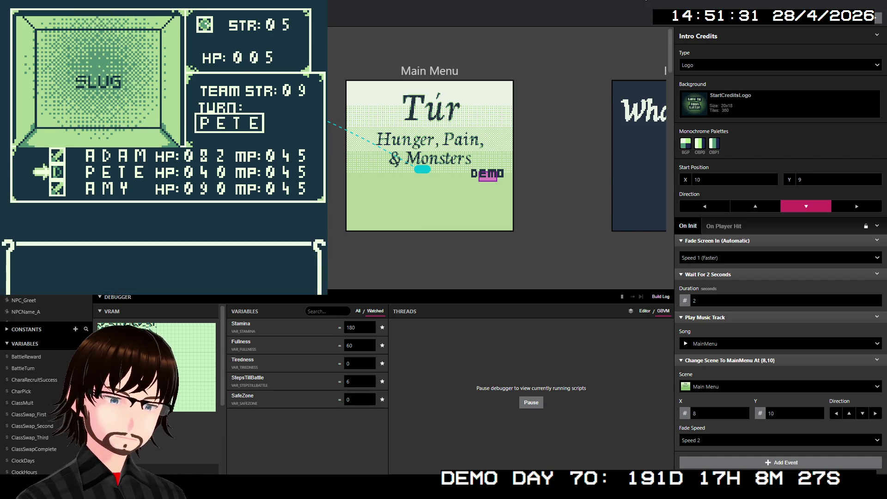
key(z)
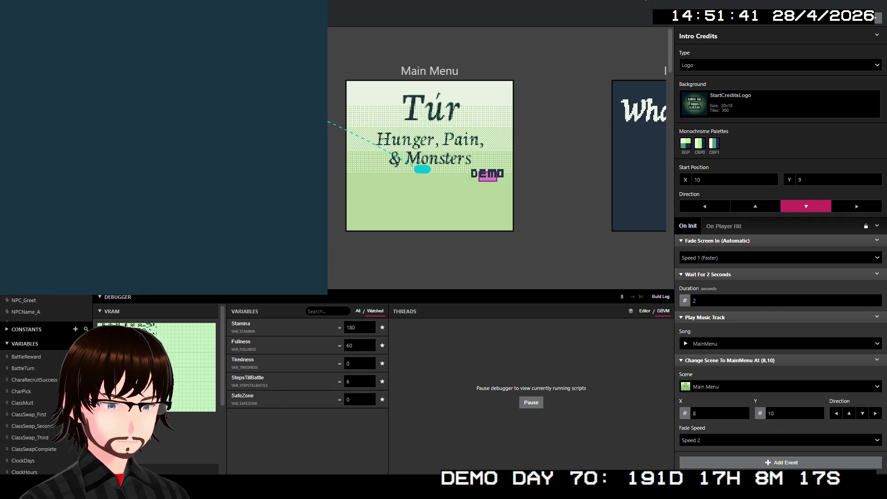
Walk up and right onto the stairs and confirm going to the next floor
key(Up)
key(Up)
key(Up)
key(Up)
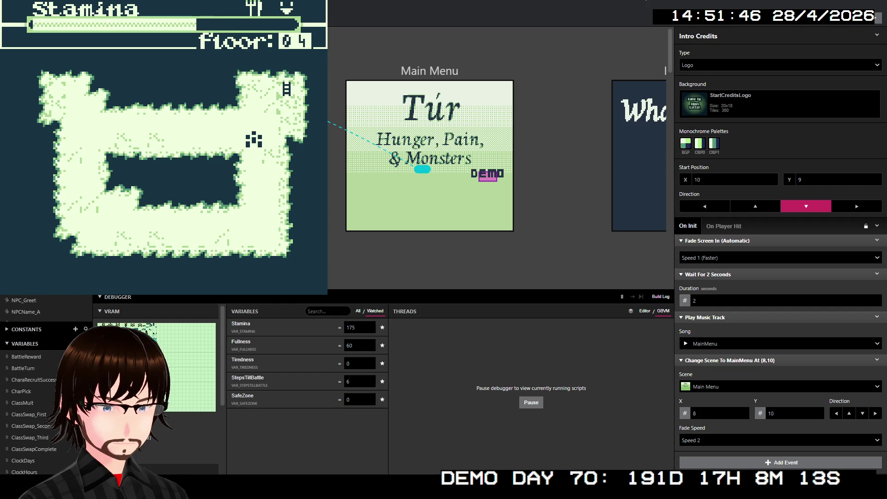
key(Right)
key(Up)
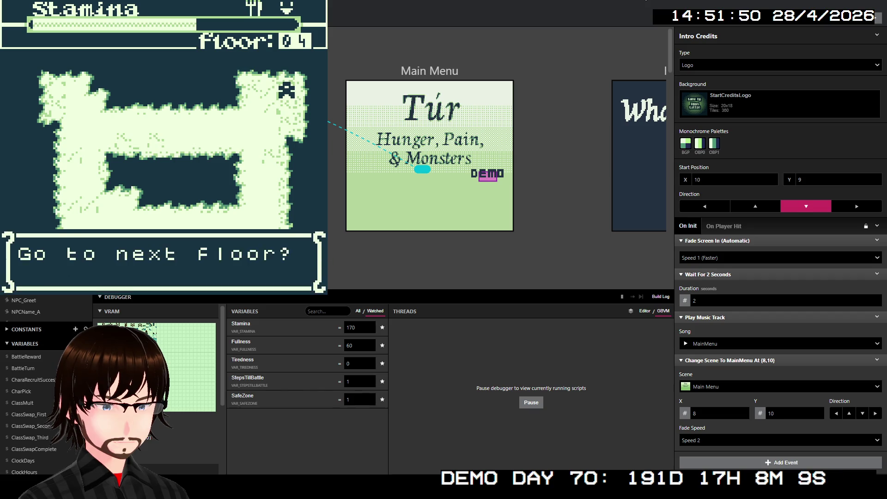
key(z)
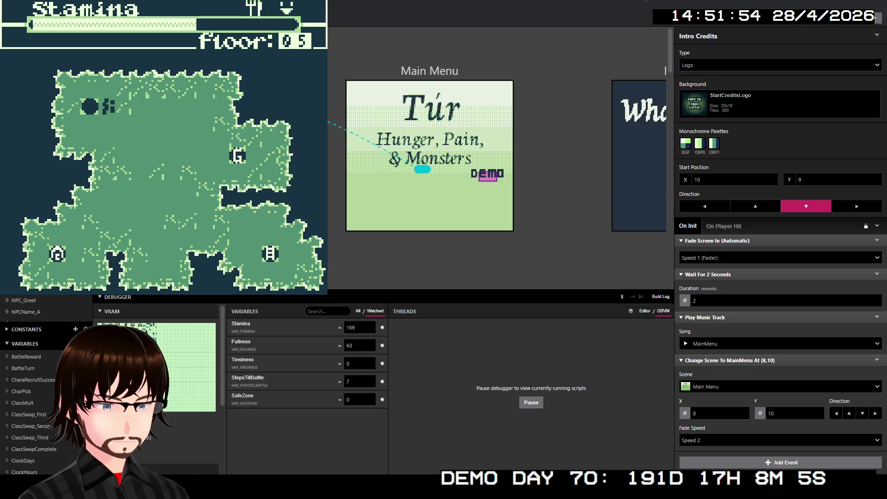
Walk down and right on floor 5 into a Slime battle and attack with the first member
key(Down)
key(Down)
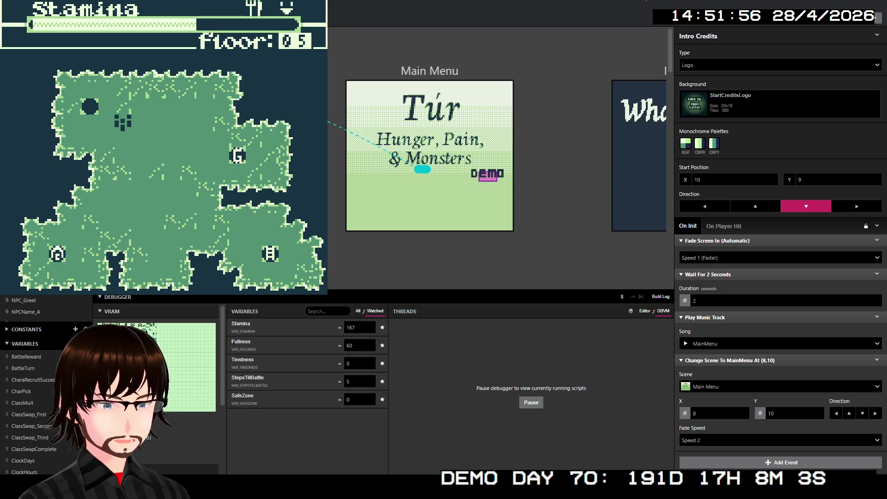
key(Down)
key(Down)
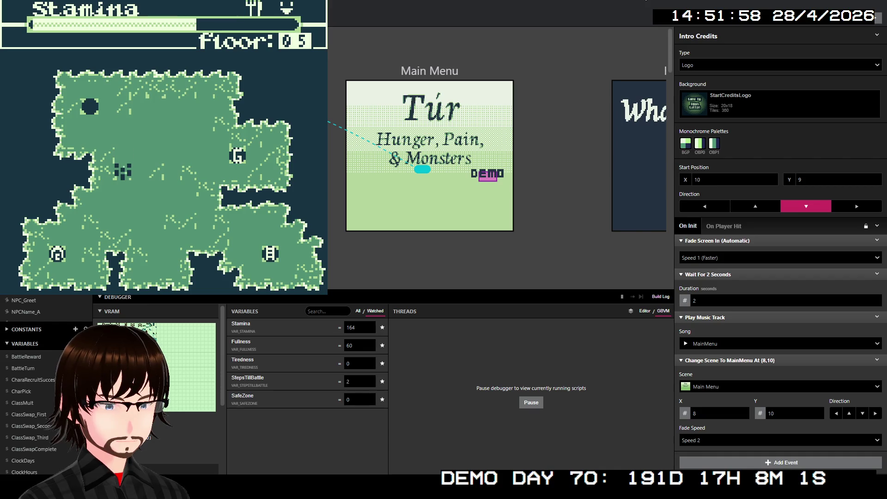
key(Down)
key(Right)
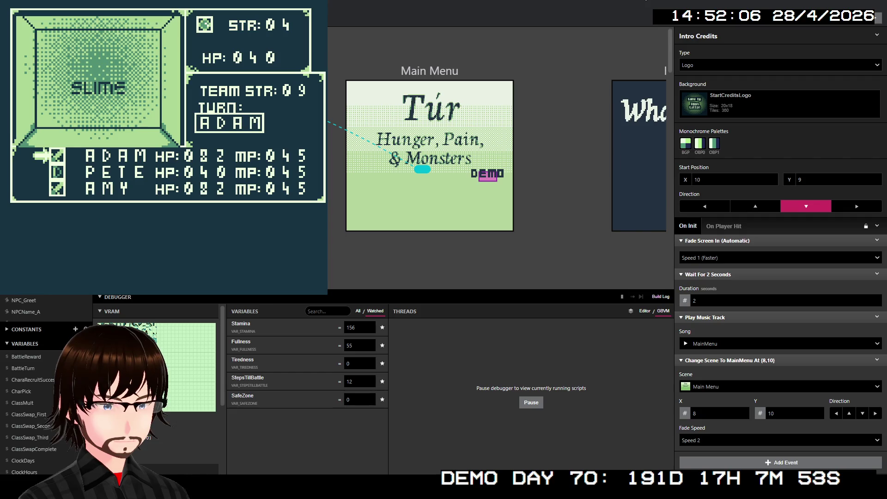
key(z)
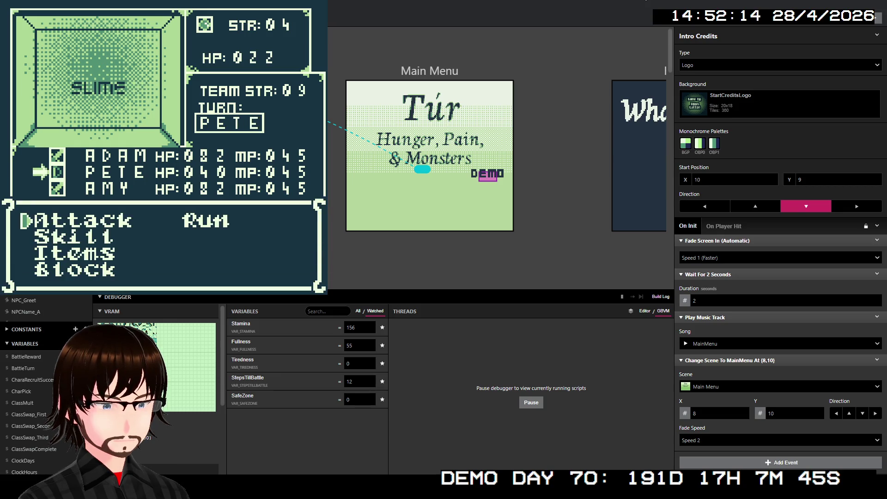
Heal the second party member with a Bandage from Items
key(Down)
key(Down)
key(z)
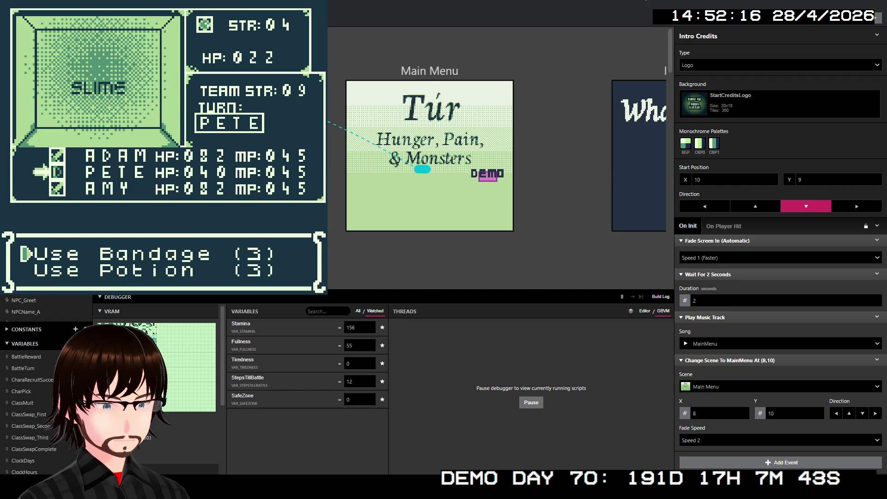
key(z)
key(z)
key(Down)
key(z)
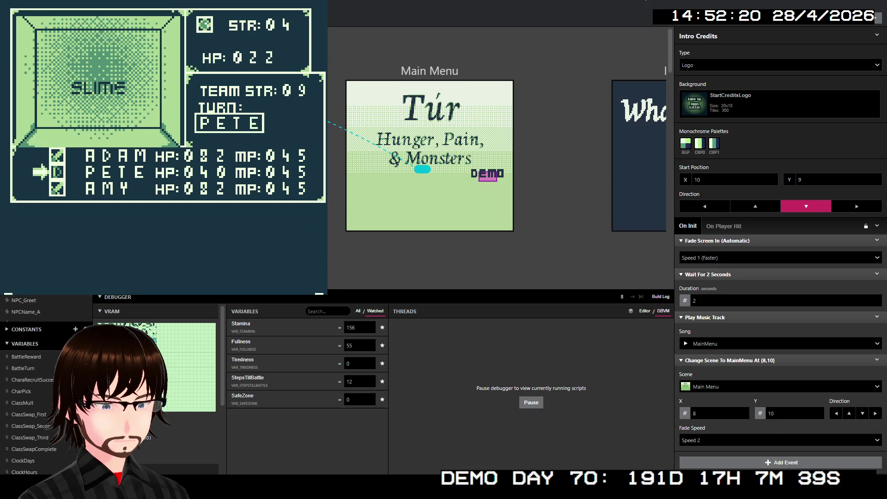
key(z)
key(Down)
Browse the third member's skills toward Frenzy, which isn't equipped, then back out
key(z)
key(Down)
key(z)
key(z)
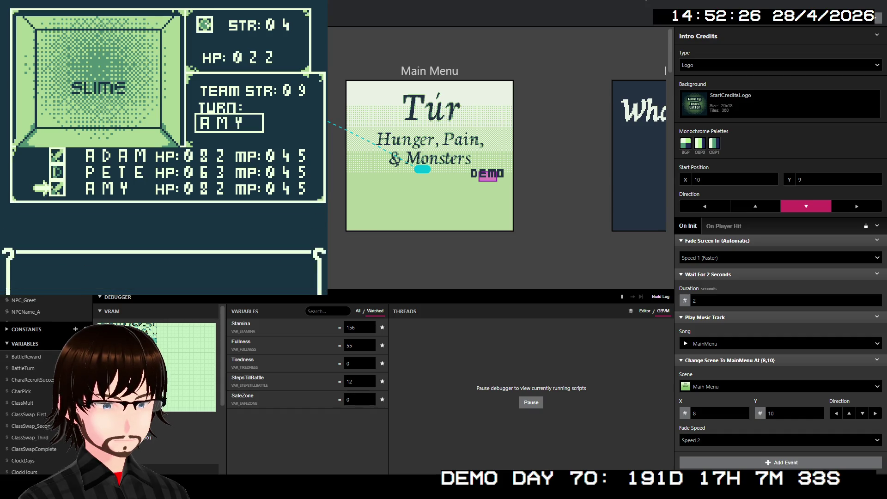
key(Down)
key(z)
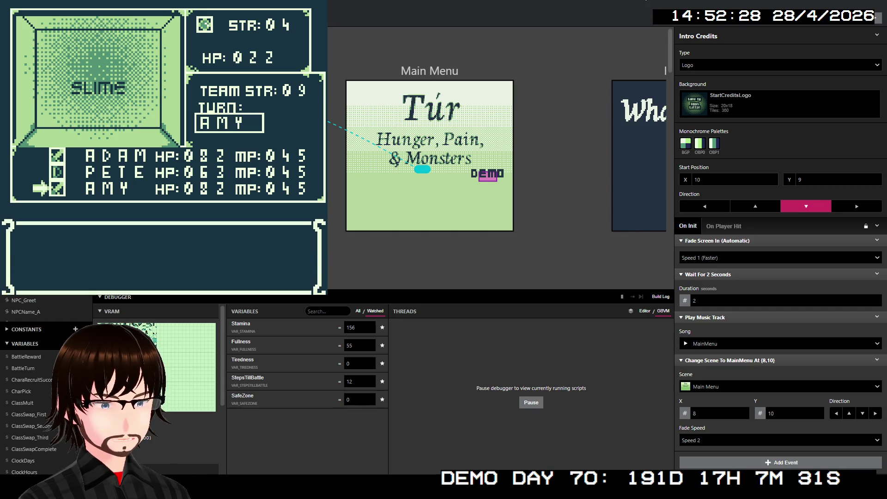
key(Down)
key(Down)
key(Up)
key(Up)
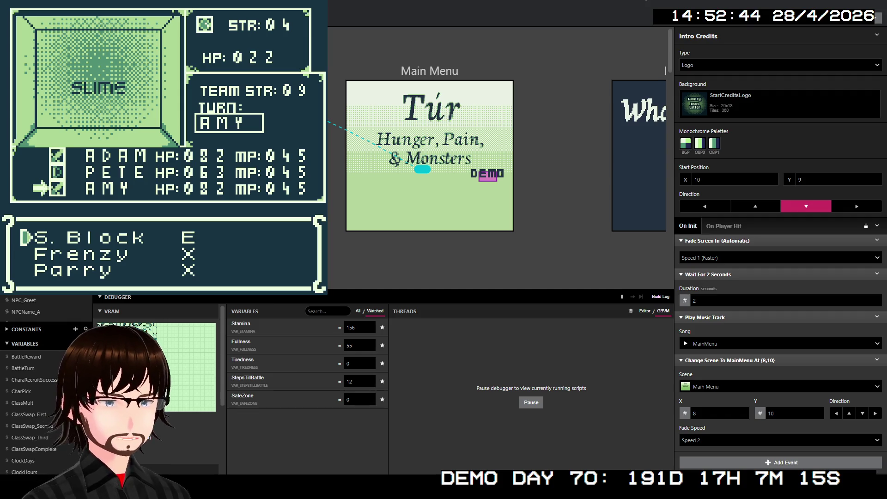
key(Down)
key(Down)
key(Down)
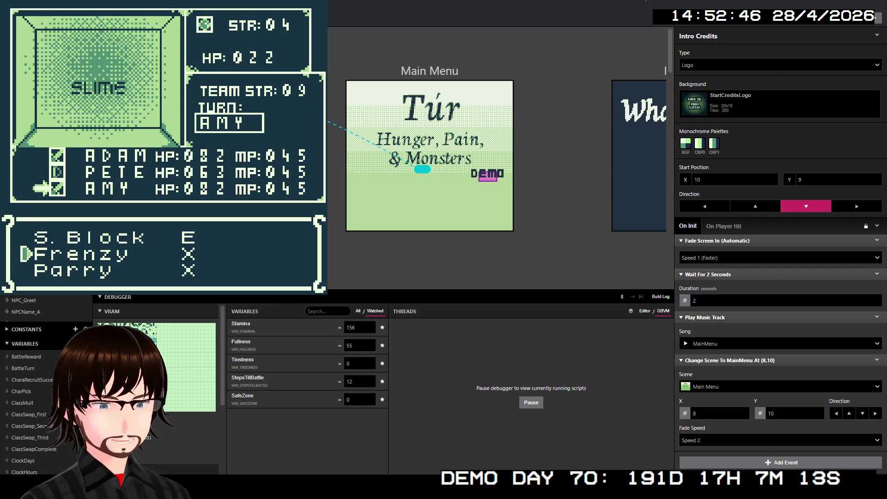
key(x)
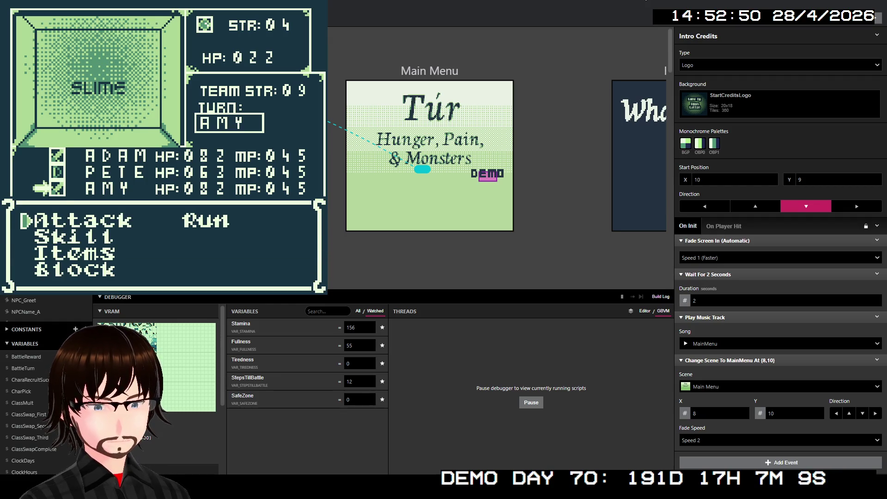
Attack the Slime with the third and first members until it reaches 0 HP
key(Down)
key(Up)
key(z)
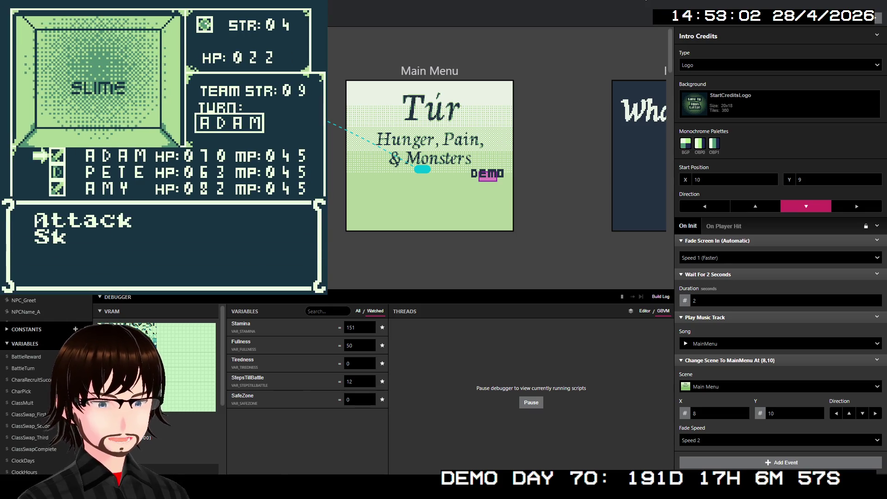
key(z)
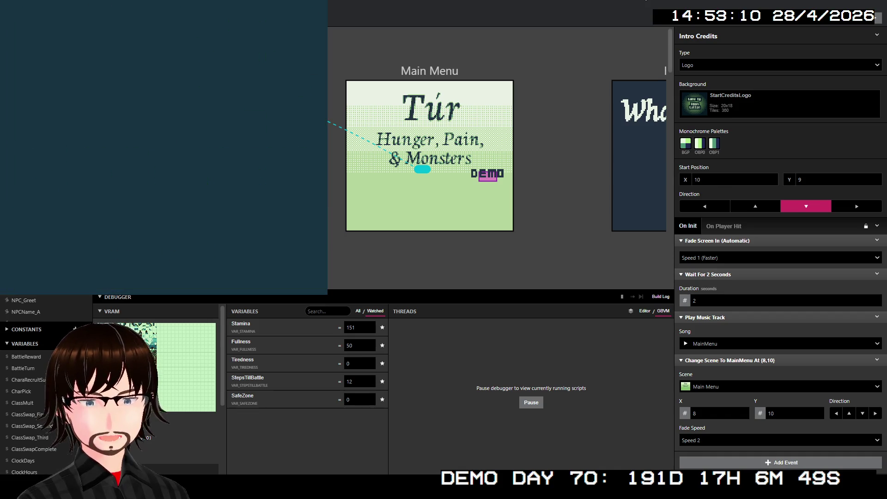
Walk right and up to the shop on floor 5 and enter it
key(Right)
key(Right)
key(Up)
key(Right)
key(Up)
key(Right)
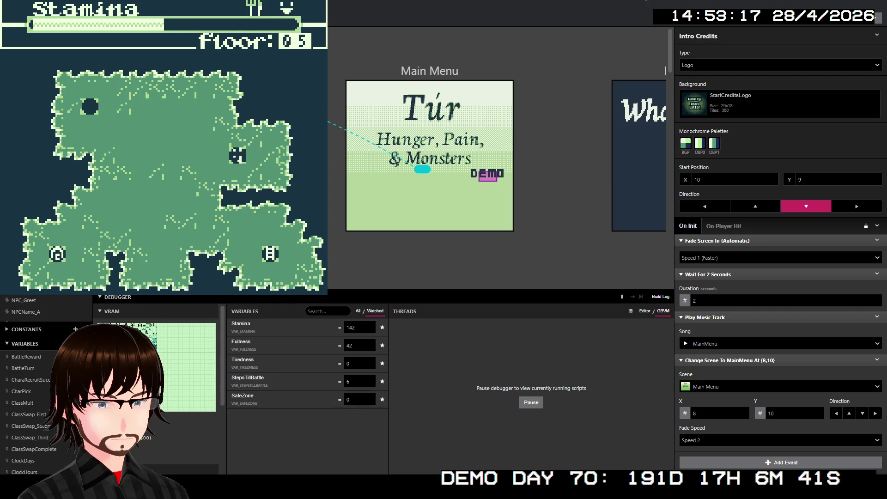
key(z)
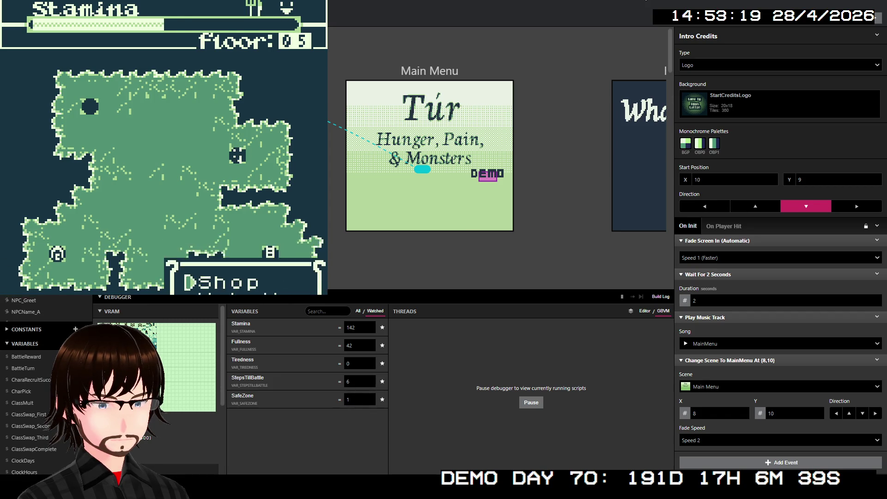
key(z)
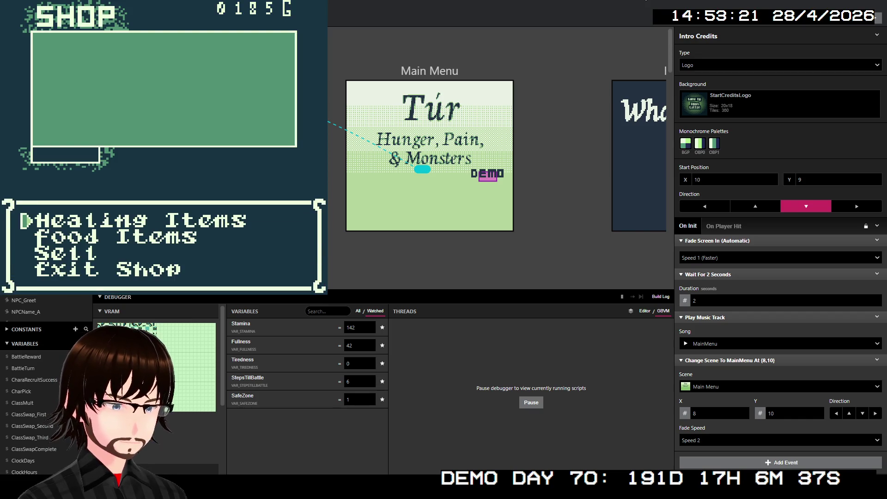
Browse the shop's Healing and Food items and buy a Potato
key(Down)
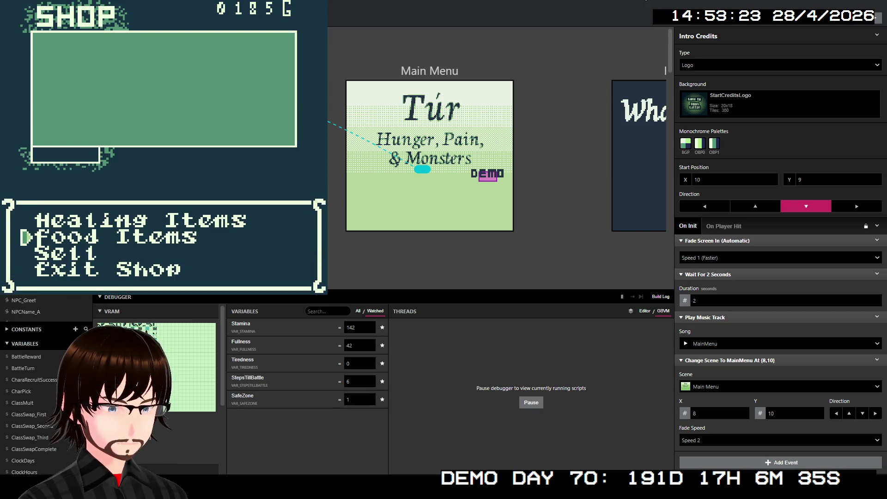
key(Up)
key(z)
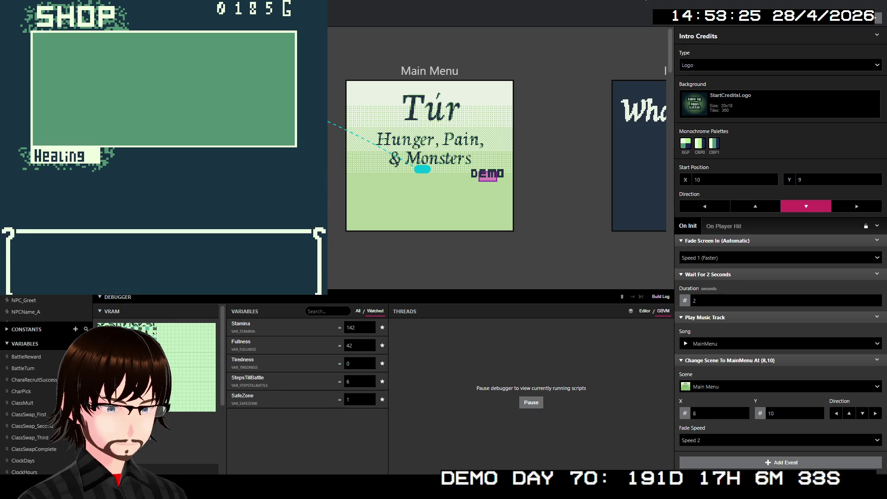
key(z)
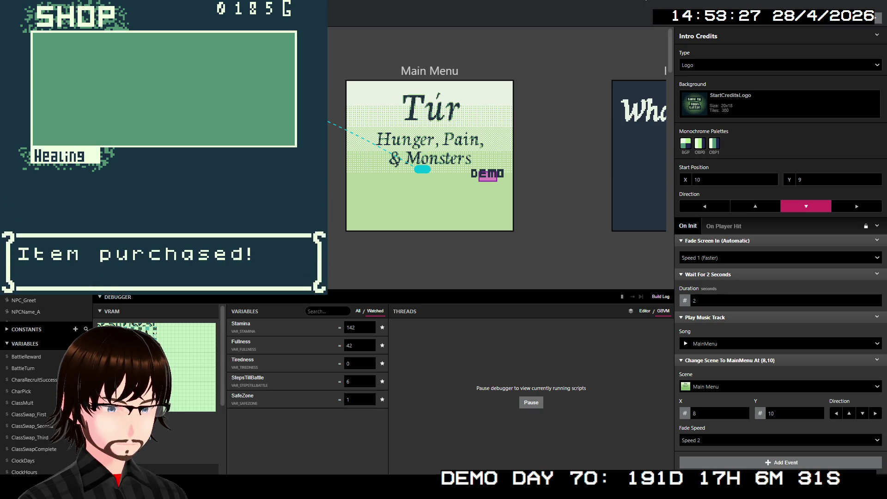
key(Down)
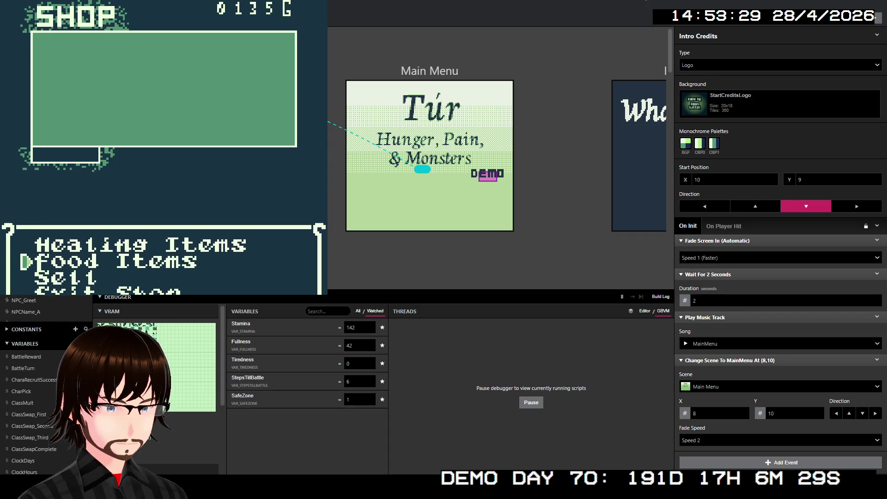
key(z)
key(Down)
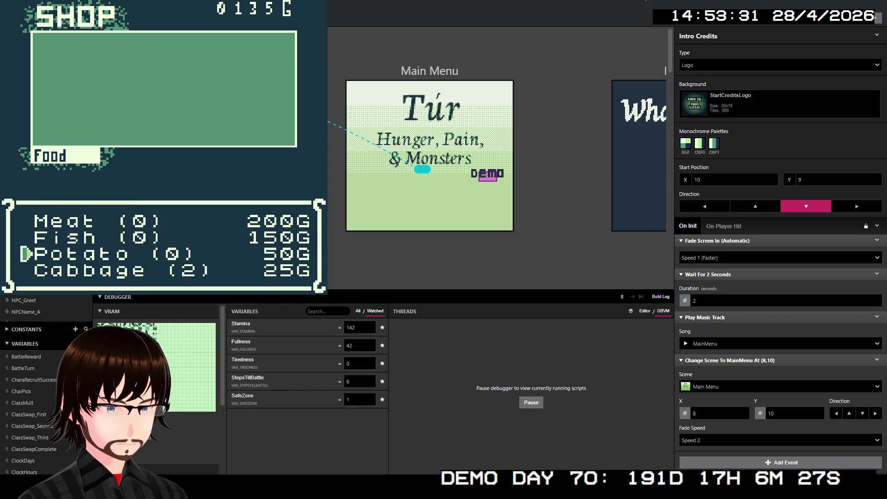
key(z)
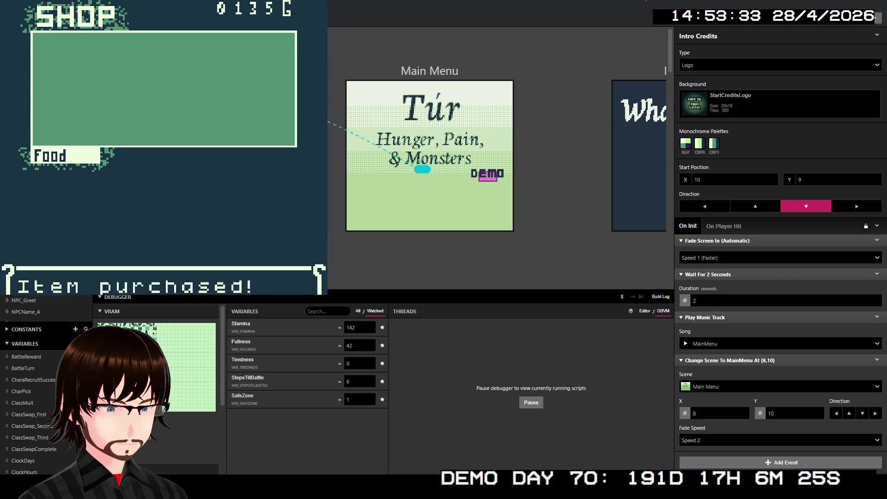
Buy a Bandage from Healing items, leaving 35G, and exit the shop
key(Down)
key(z)
key(x)
key(Down)
key(Up)
key(z)
key(z)
key(z)
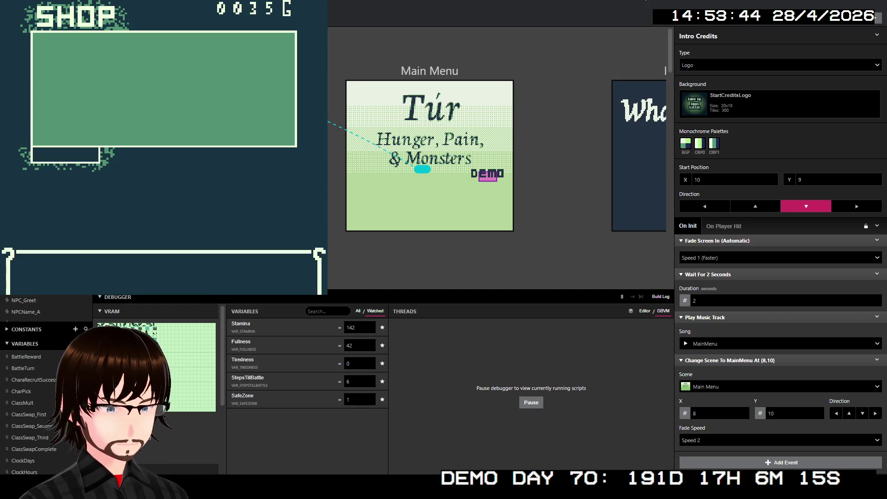
key(Down)
key(Down)
key(Down)
key(z)
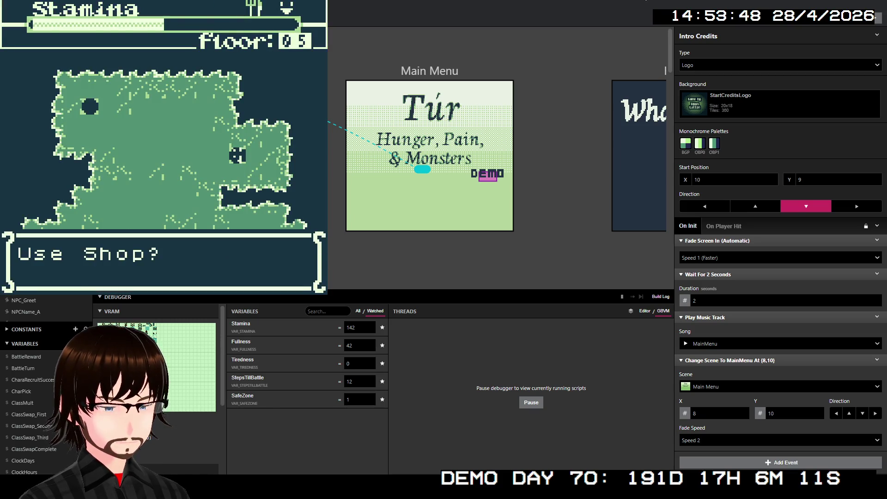
Decline the shop and walk left and down until a Satyrs battle starts
key(Down)
key(z)
key(Left)
key(Left)
key(Down)
key(Left)
key(Left)
key(Left)
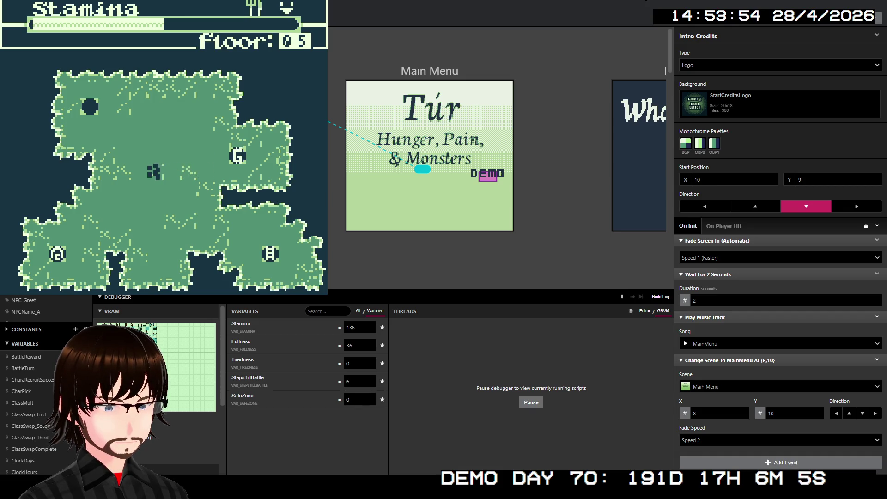
key(Left)
key(Down)
key(Down)
key(Down)
key(Left)
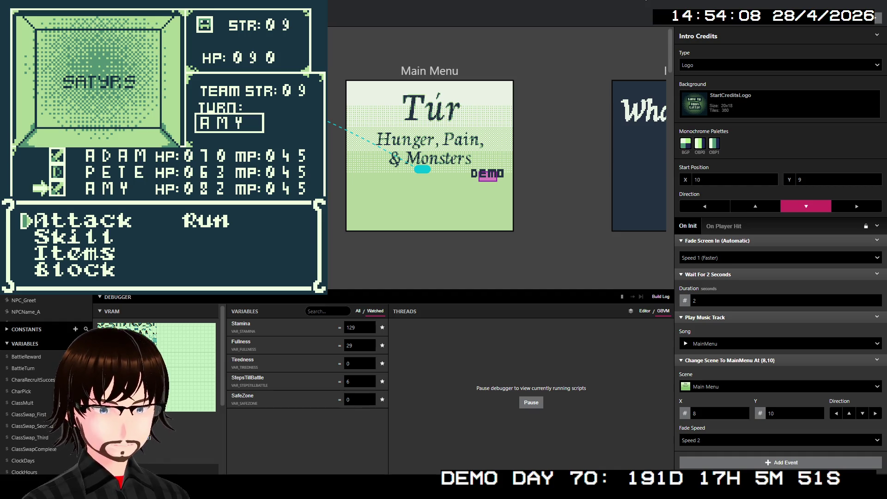
Attack the Satyrs, then finish them with the Frenzy skill
key(Down)
key(Up)
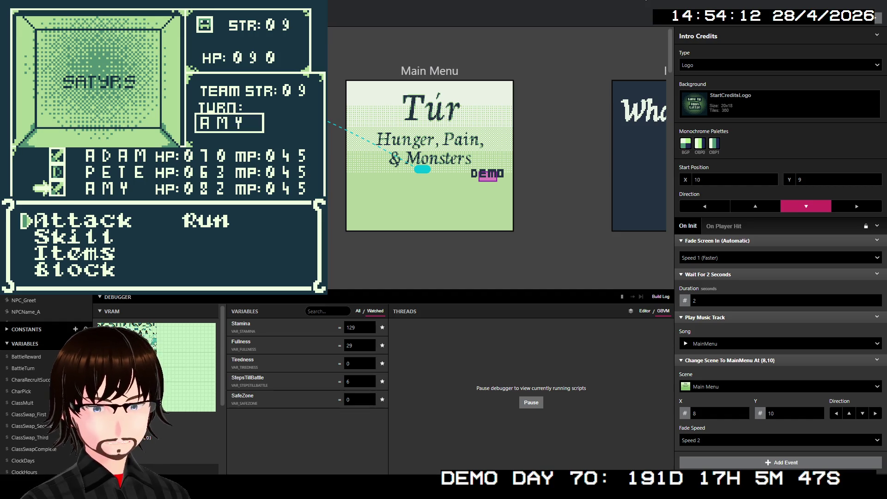
key(z)
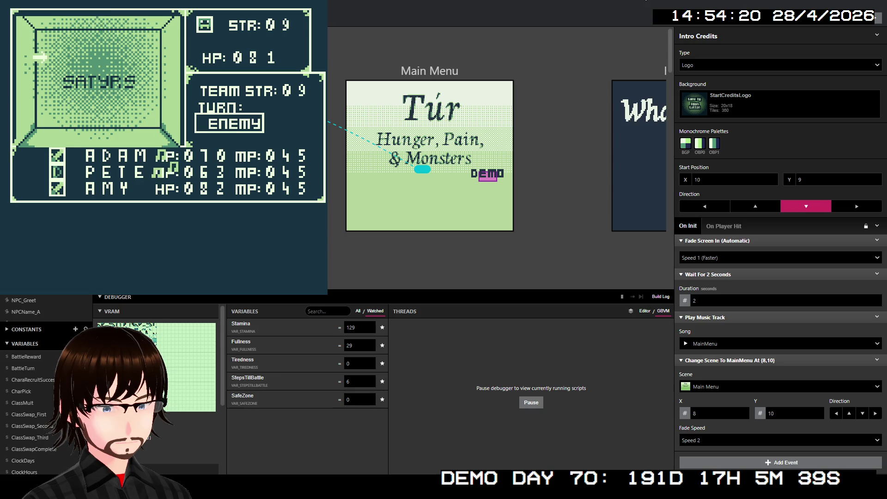
key(z)
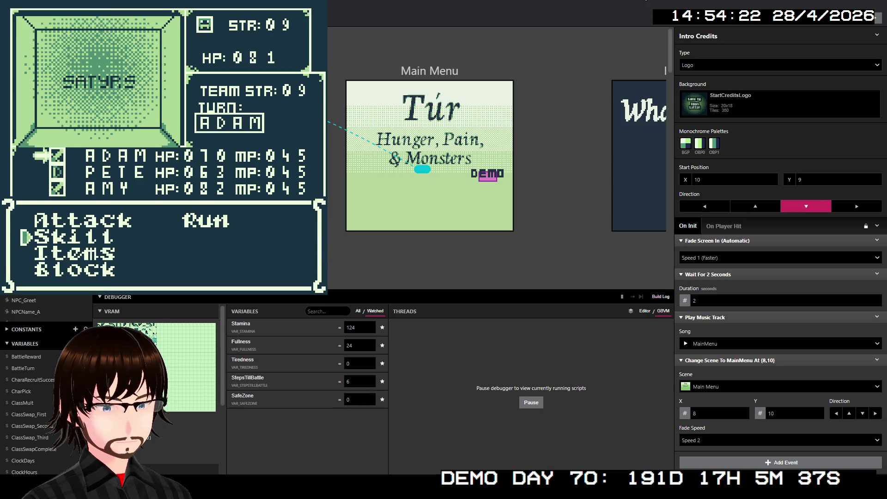
key(x)
key(z)
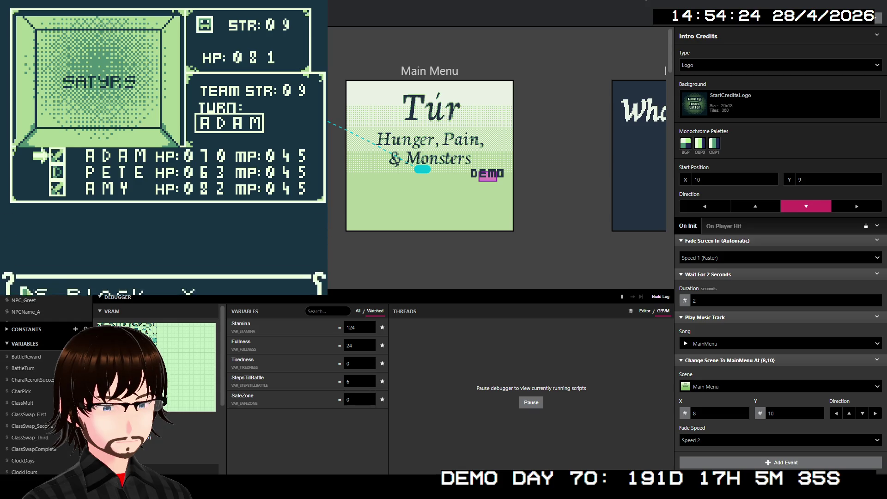
key(z)
key(z)
key(Down)
key(z)
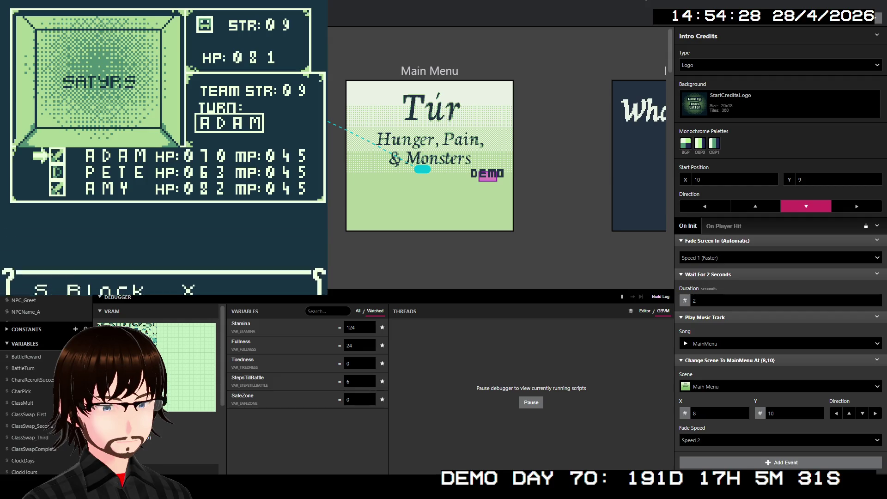
key(z)
key(z)
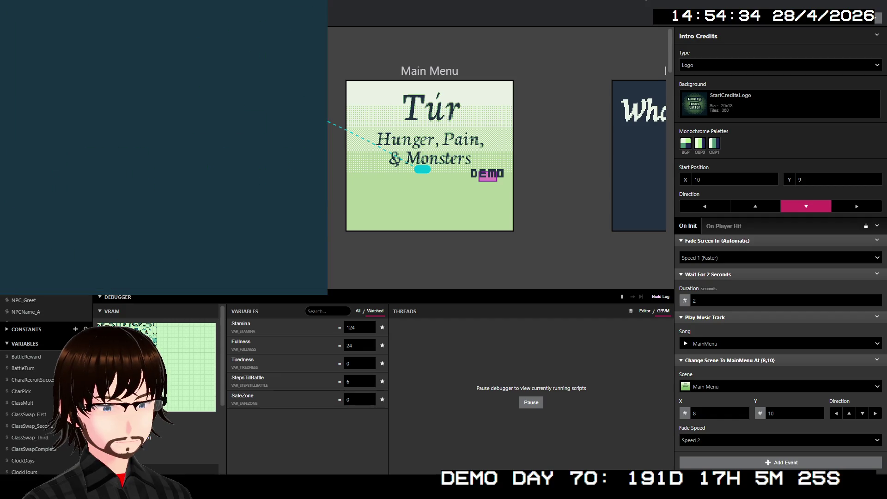
key(Down)
Accept resting at camp and eat the Potatoes, raising Fullness to 60
key(Left)
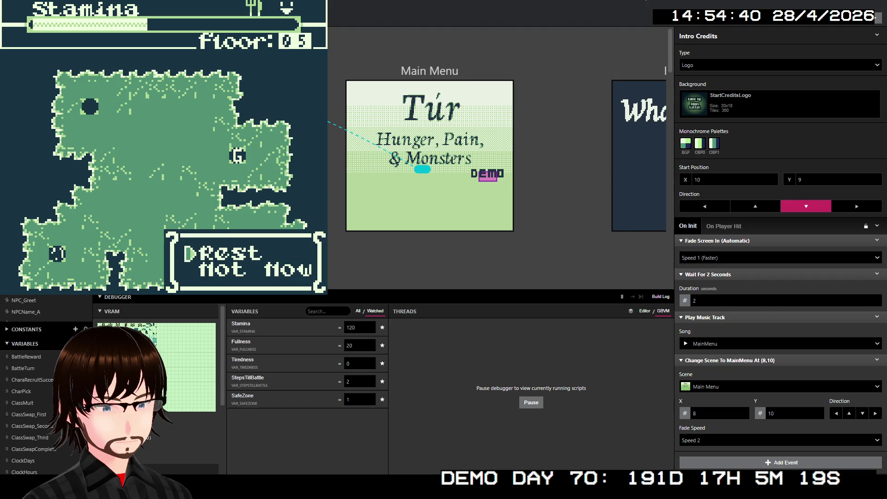
key(z)
key(Down)
key(Up)
key(Down)
key(Up)
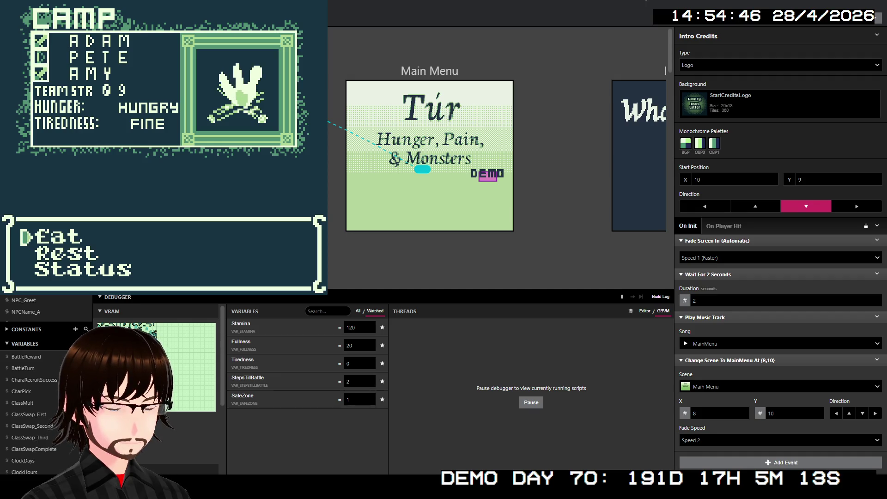
key(z)
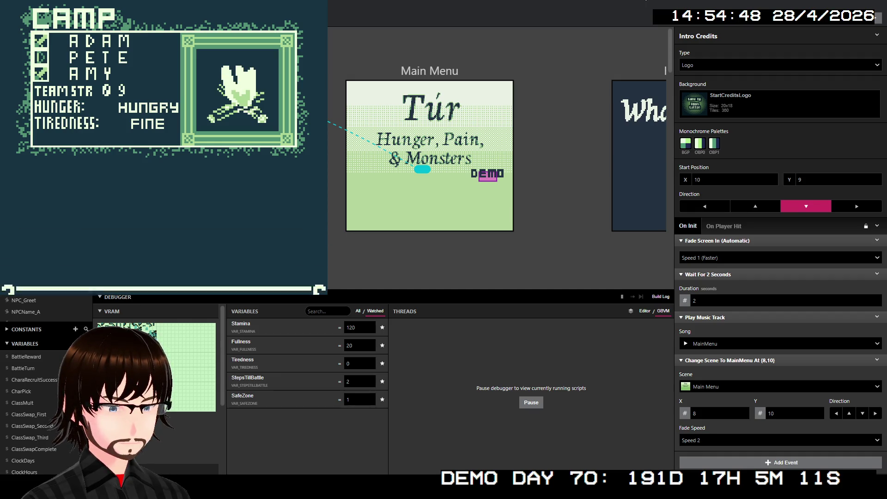
key(Down)
key(Down)
key(Down)
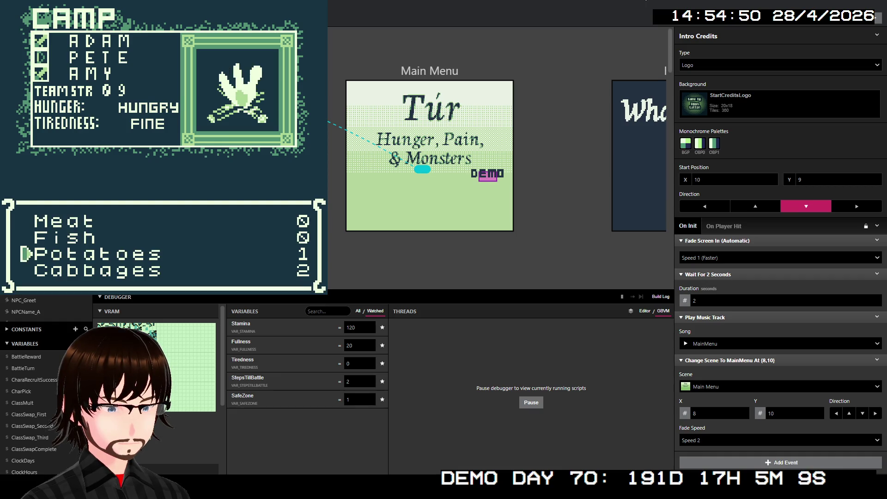
key(Up)
key(z)
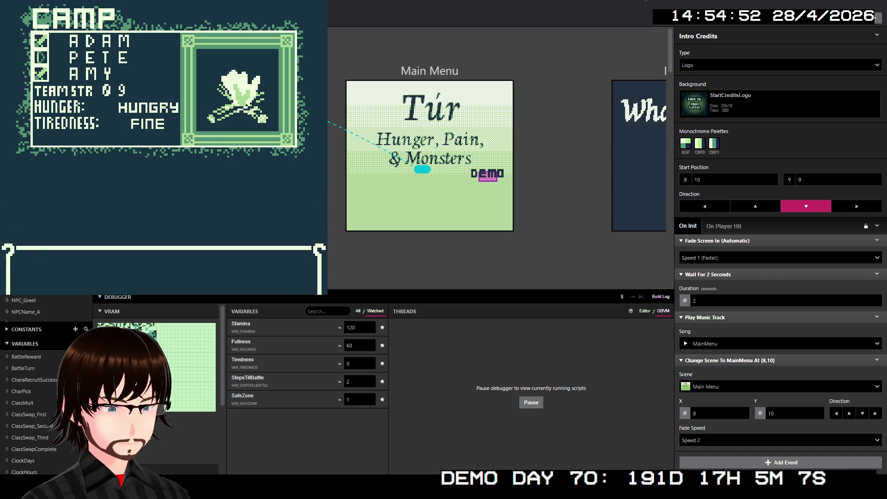
Rest at camp to raise Stamina from 120 to 180, then leave camp
key(z)
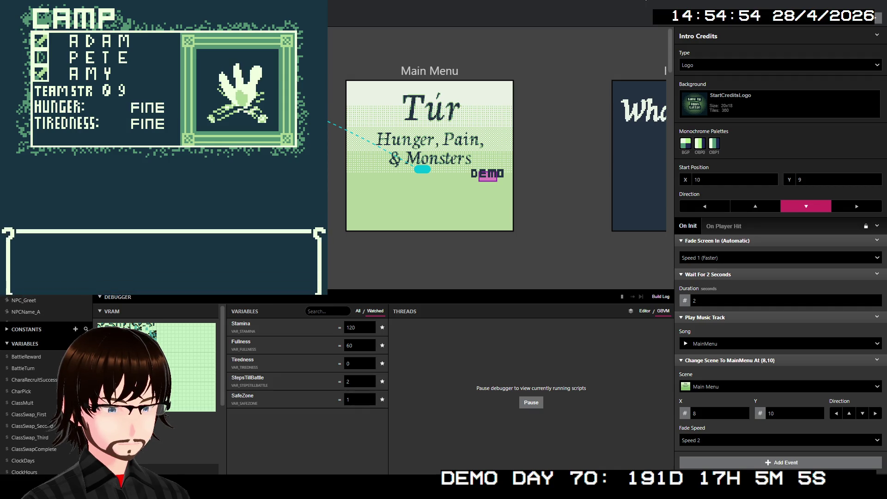
key(Down)
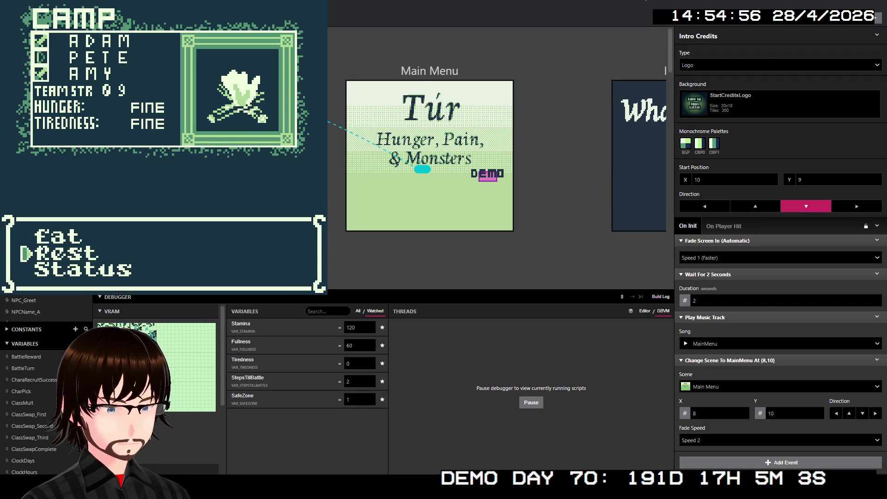
key(z)
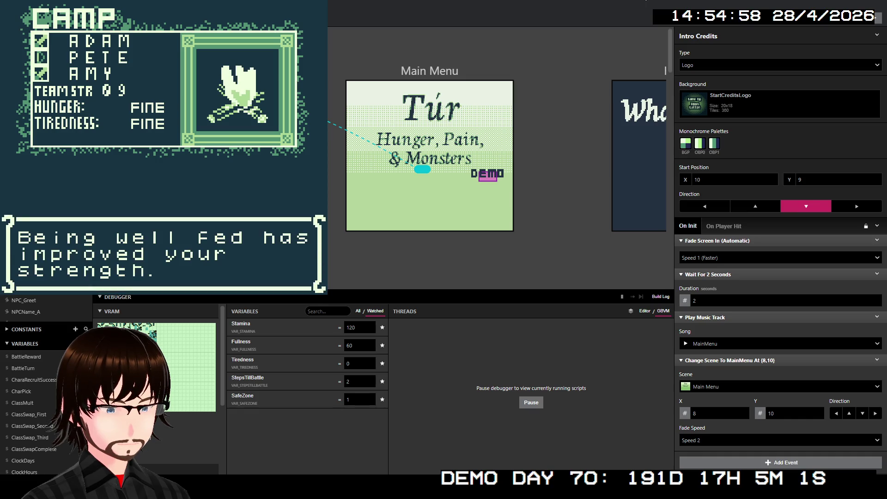
key(z)
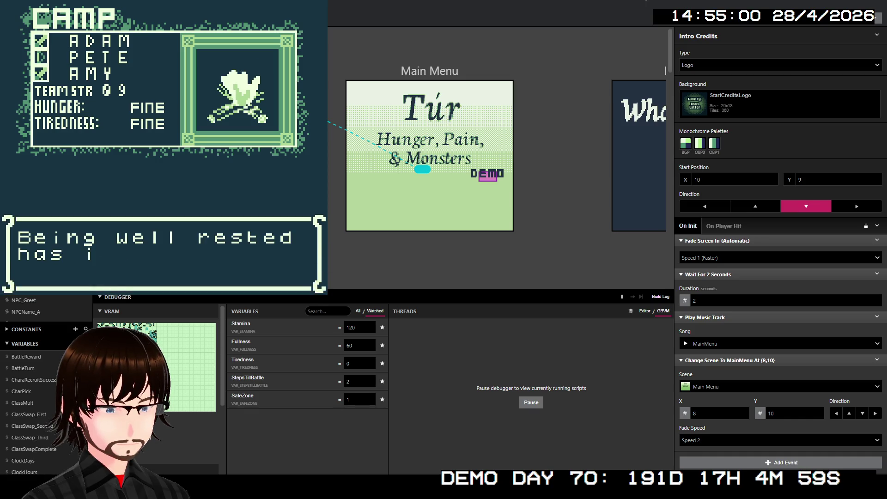
key(z)
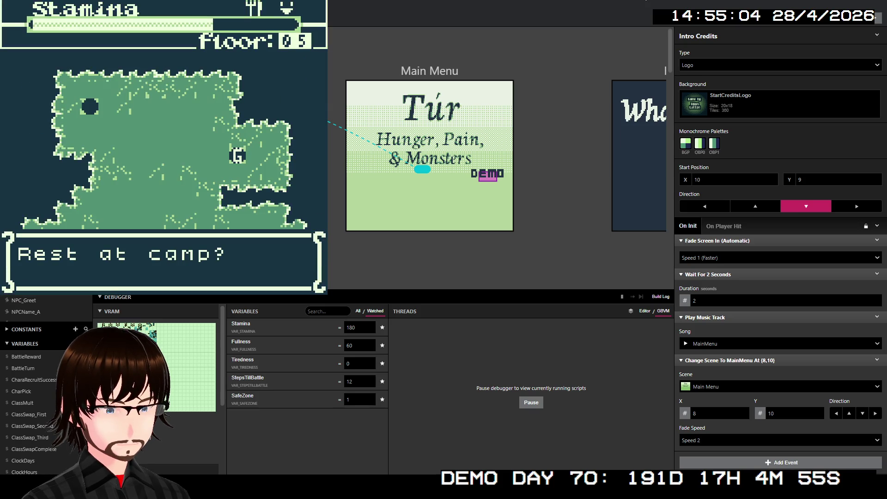
Decline resting in the playtest and walk the player up and right
key(z)
key(x)
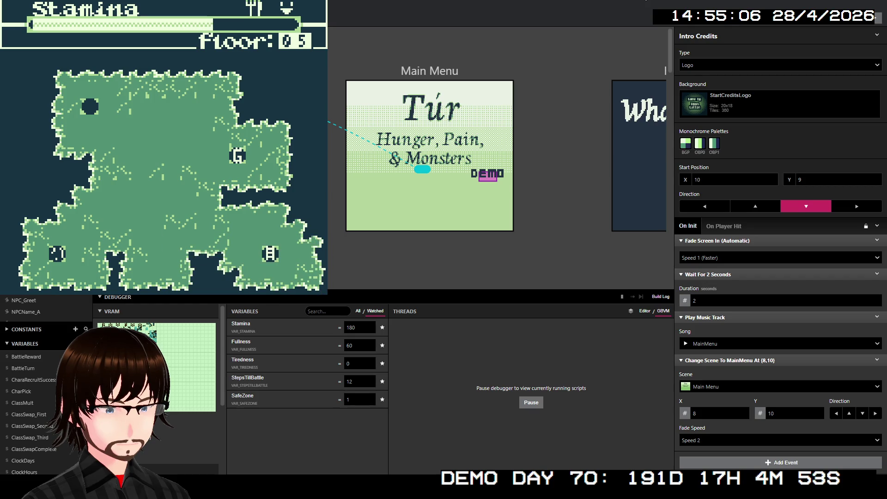
key(Up)
key(Right)
key(Right)
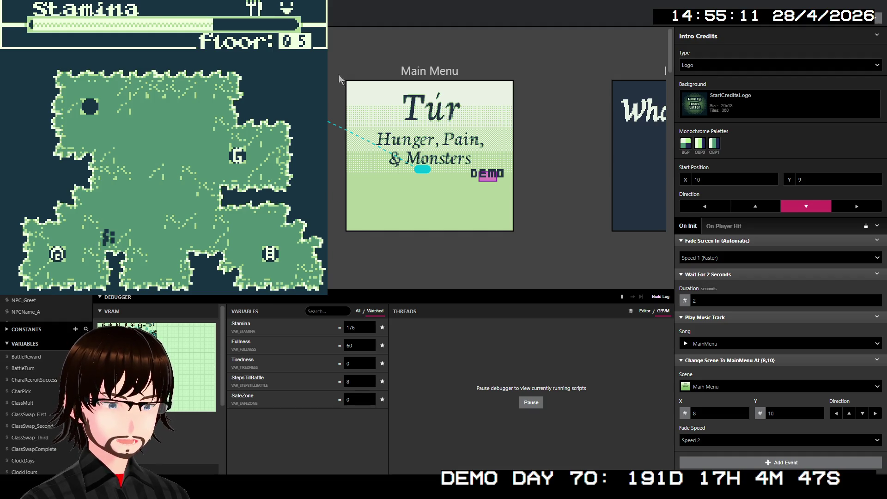
Scroll the world canvas down and right to the Level_3 and Level_4 scenes
scroll(540, 173, down, 10)
scroll(511, 135, down, 2)
scroll(508, 136, right, 12)
scroll(511, 137, right, 6)
Change Level_5's Player Sprite Sheet from Players_SpriteSheet to Players_SpriteSheet-Brightt
click(760, 196)
scroll(762, 266, down, 10)
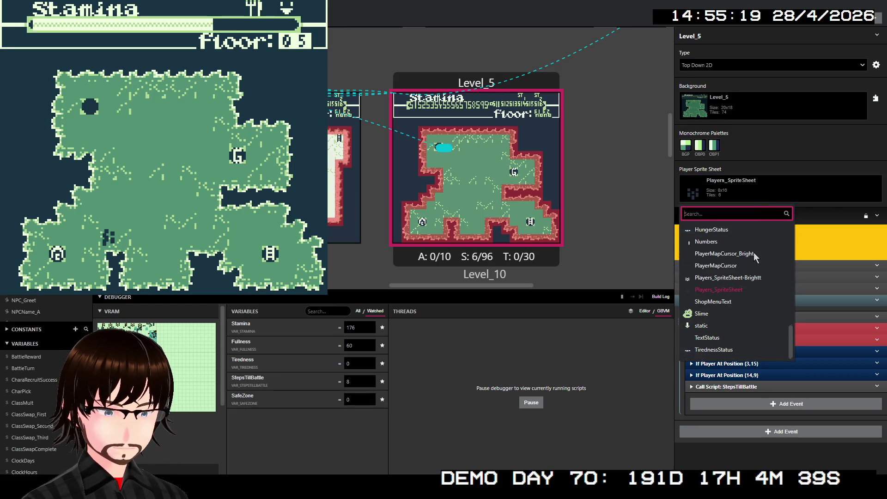
click(743, 279)
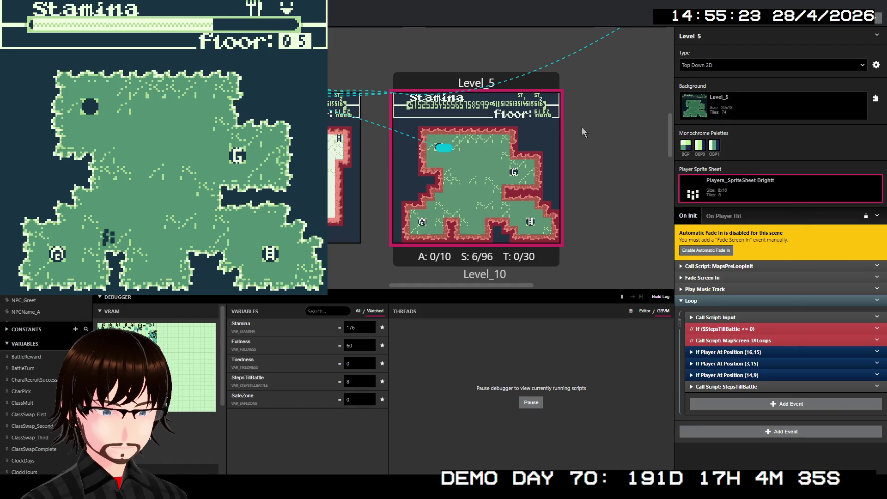
scroll(501, 129, down, 2)
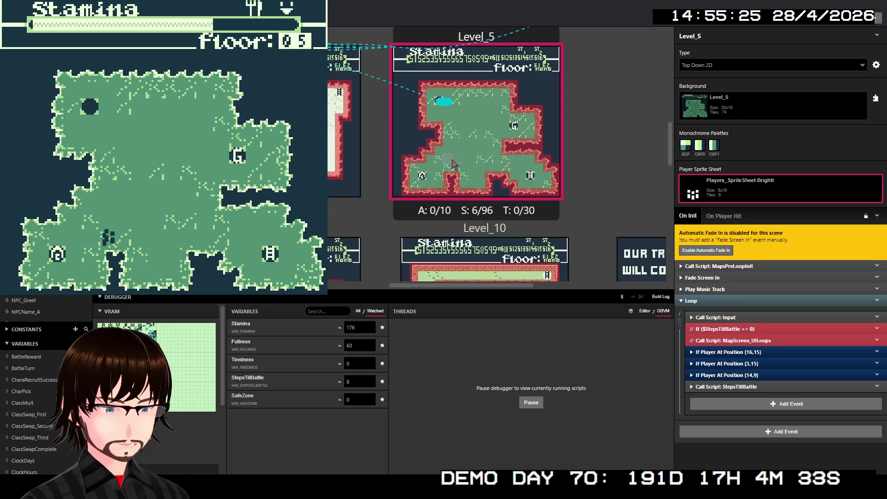
scroll(450, 164, left, 4)
scroll(460, 168, down, 4)
scroll(461, 167, left, 15)
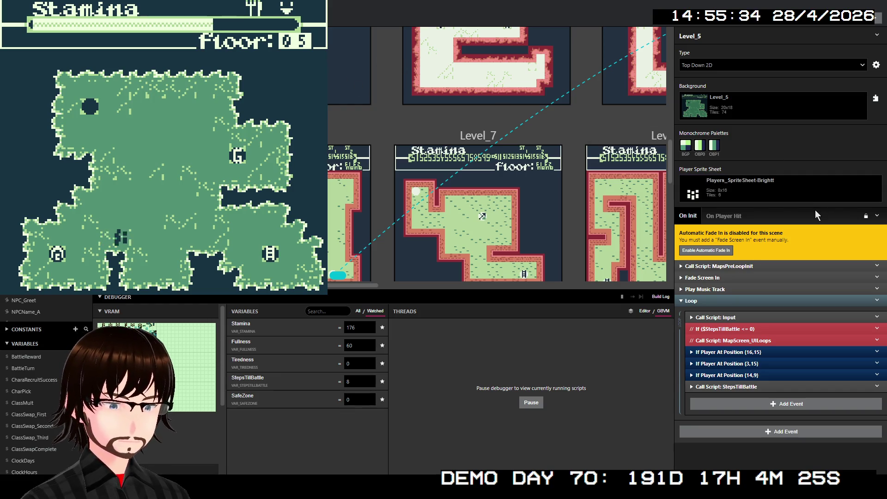
Walk right into a Nephilim battle, defeat it with Attack, and move on to floor 06
key(Right)
key(Right)
key(Right)
key(Right)
key(Right)
key(Right)
key(Right)
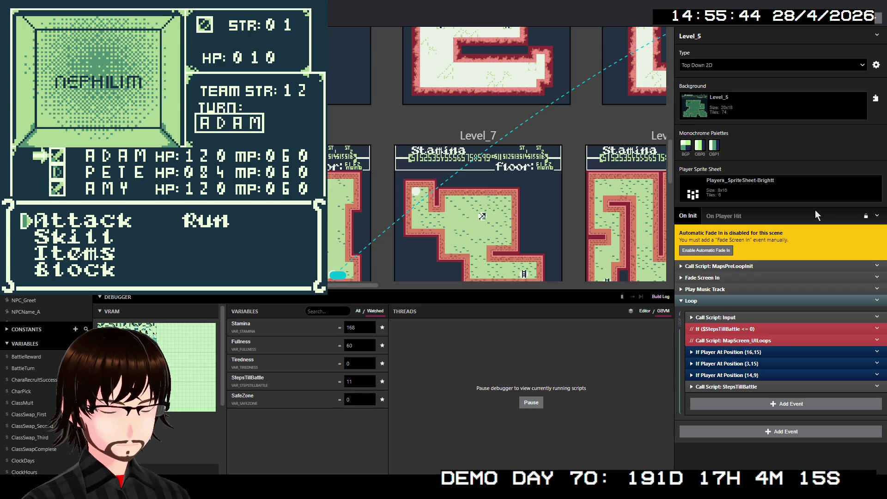
key(Down)
key(Up)
key(z)
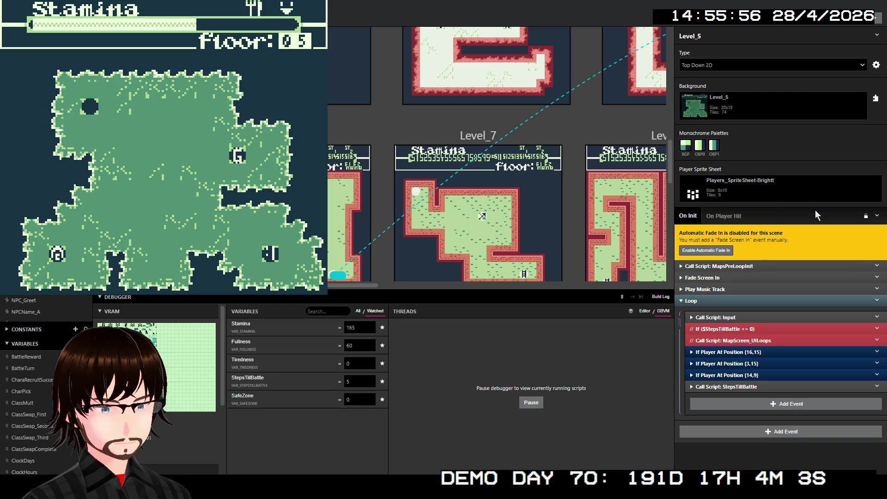
key(z)
key(z)
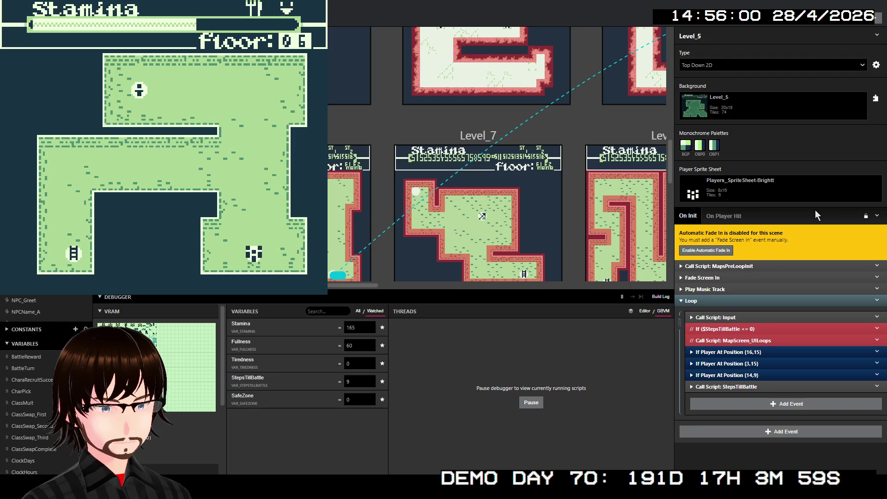
Walk up three tiles on floor 06 and defeat the Mushroom with Attack
key(Up)
key(Up)
key(Up)
key(Up)
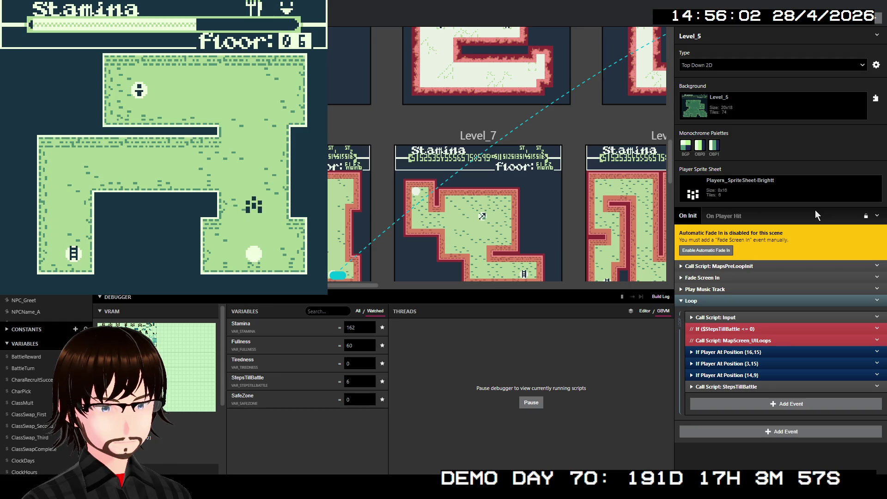
key(Up)
key(Up)
key(Up)
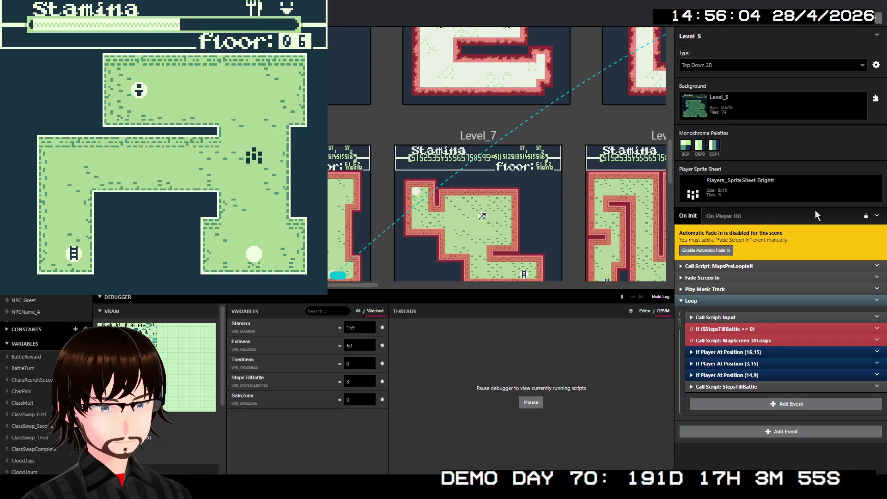
key(Up)
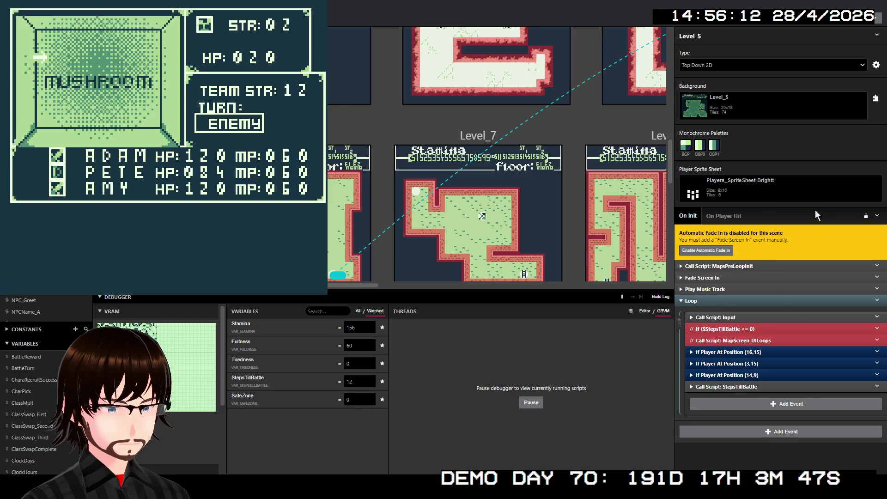
key(Down)
key(Up)
key(z)
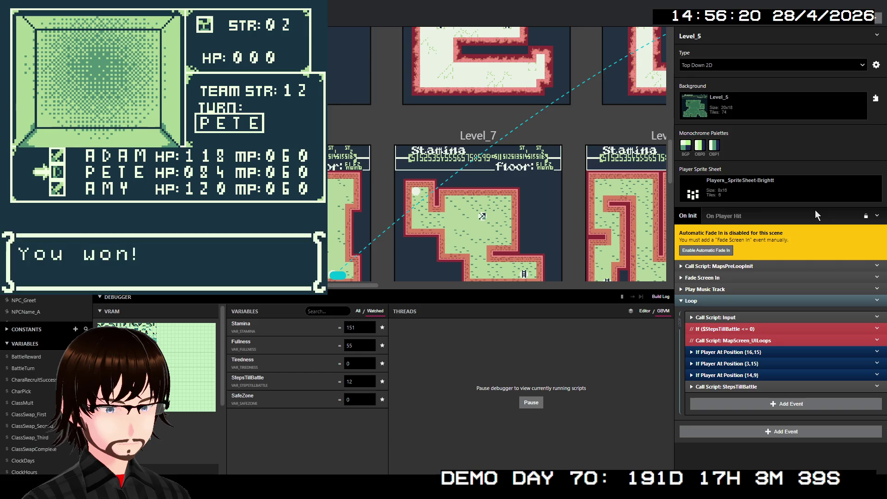
Walk up one tile and three tiles left to reach the stranger
key(Up)
key(Left)
key(Left)
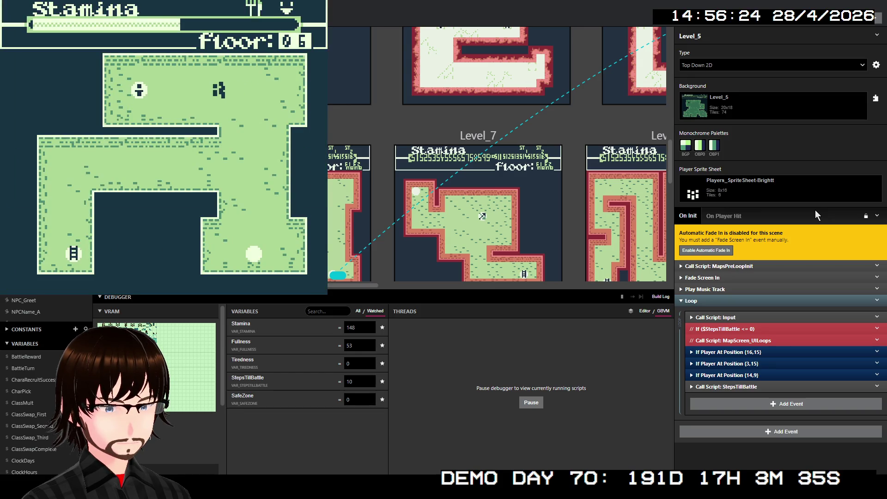
key(Left)
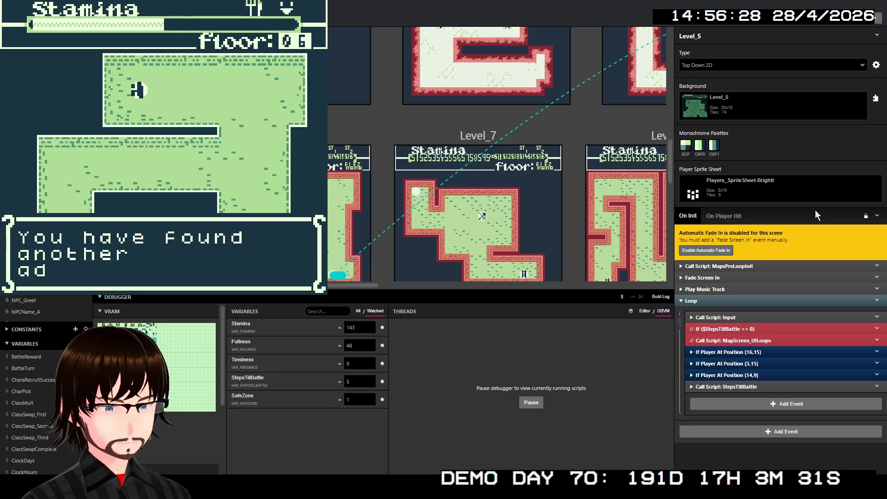
Greet the stranger, answer the meat request with nothing, and close the farewell text
key(z)
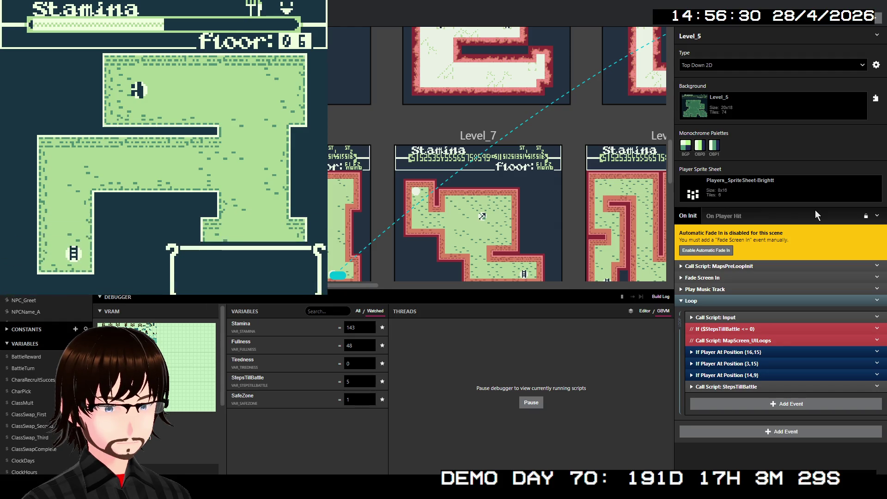
key(z)
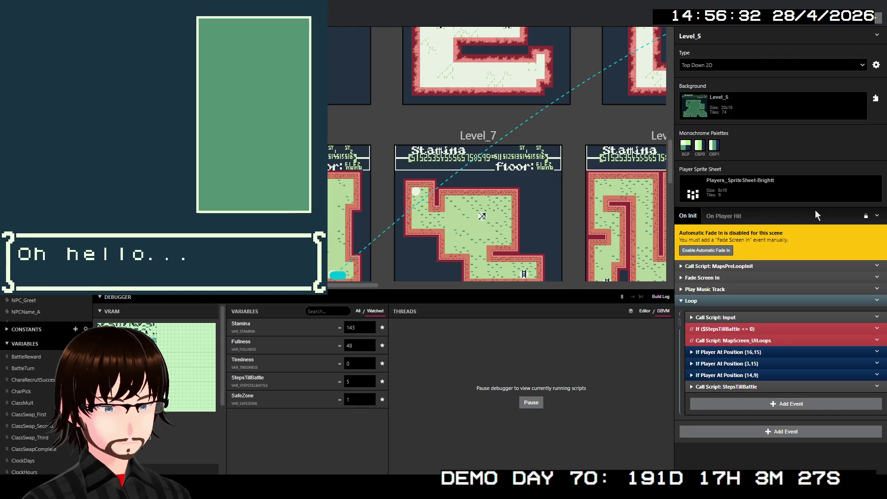
key(z)
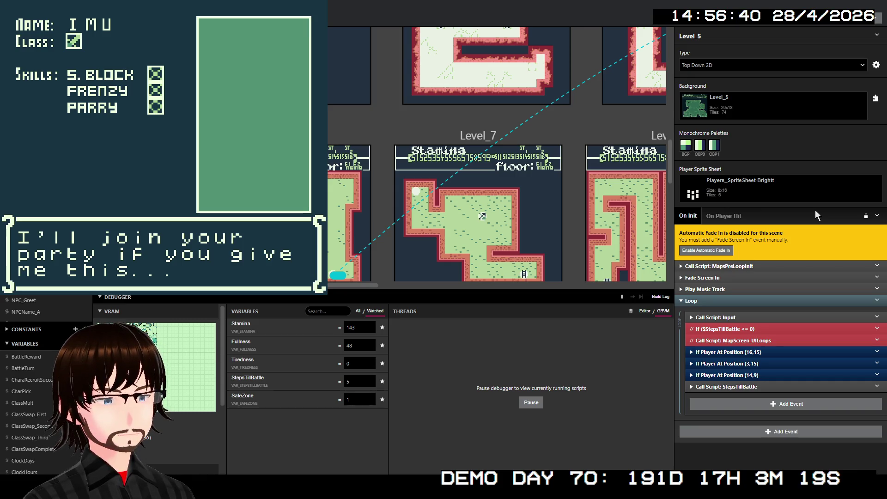
key(z)
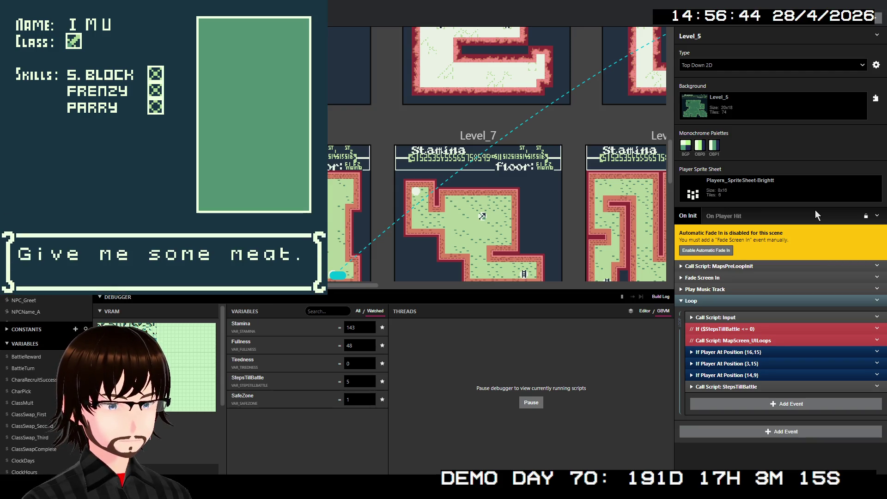
key(z)
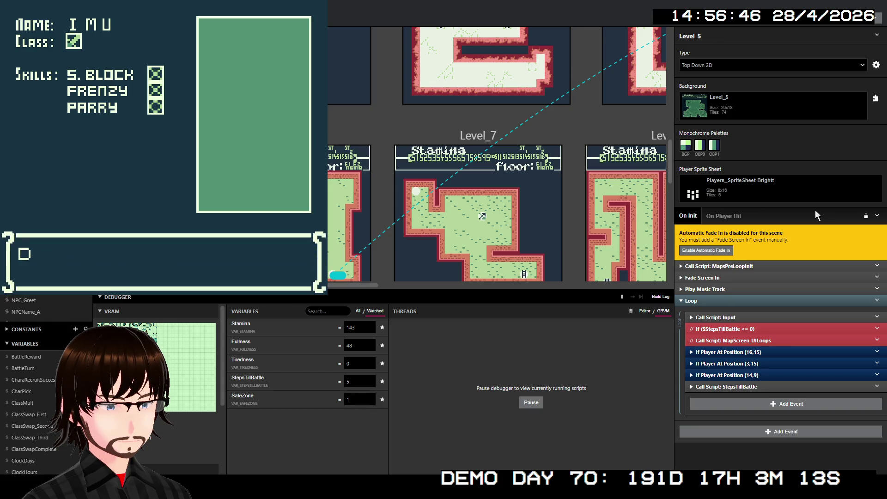
key(z)
key(z)
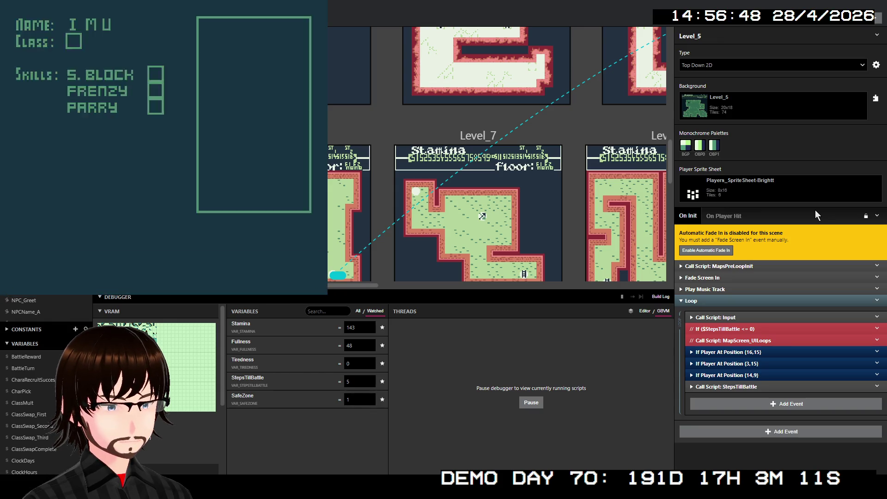
key(Right)
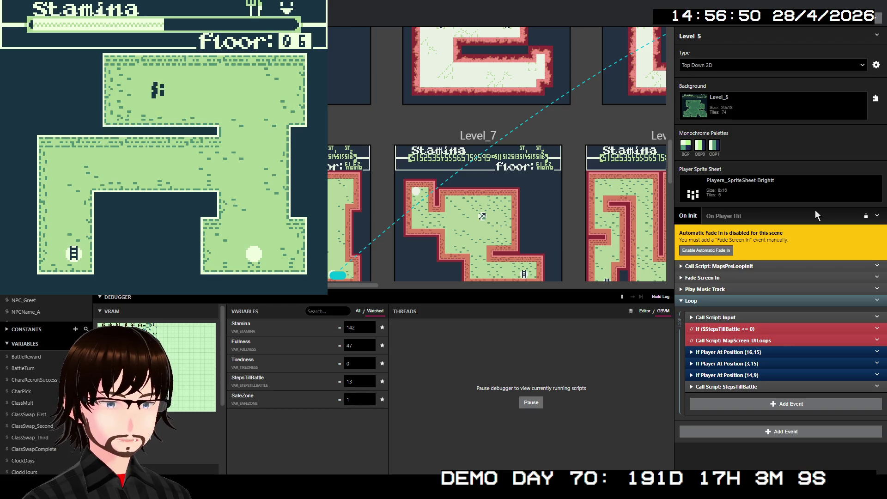
Walk into a Slime battle and defeat it with the TrueShot skill
key(Right)
key(Right)
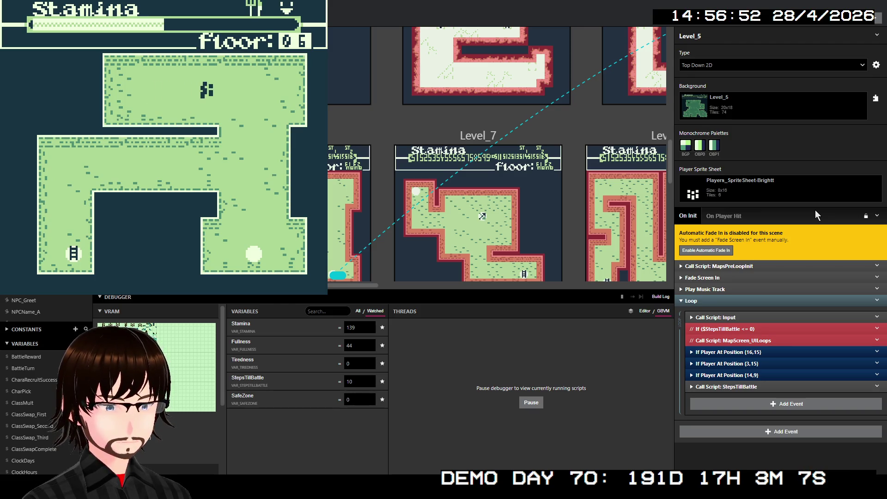
key(Right)
key(Right)
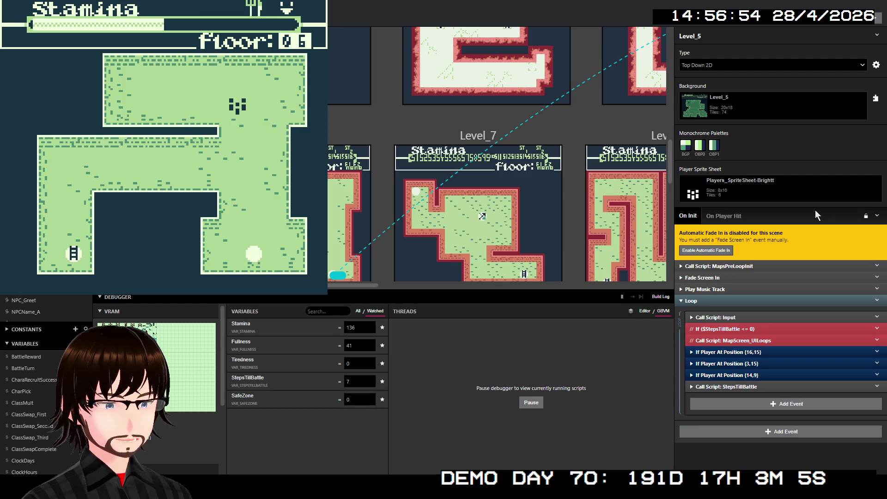
key(Down)
key(Down)
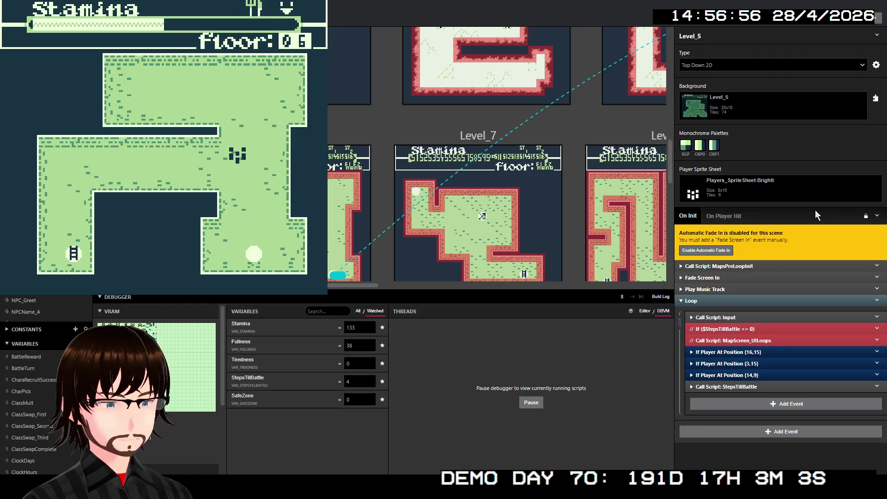
key(Up)
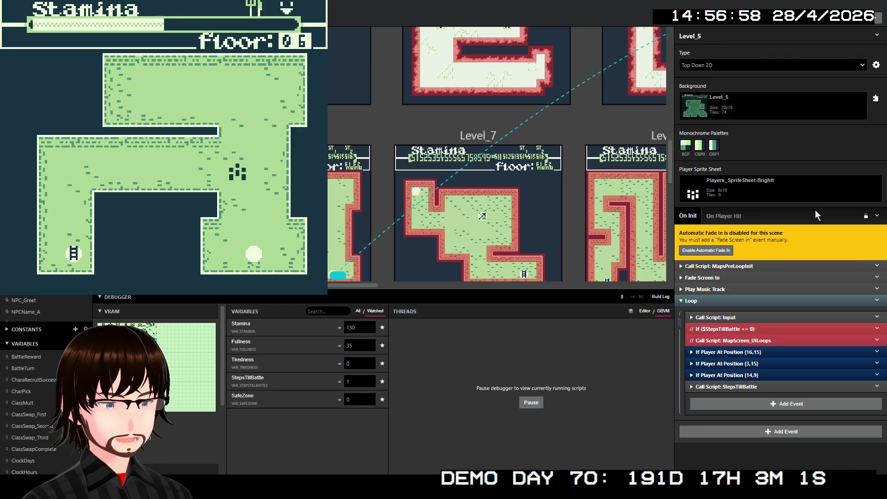
key(Up)
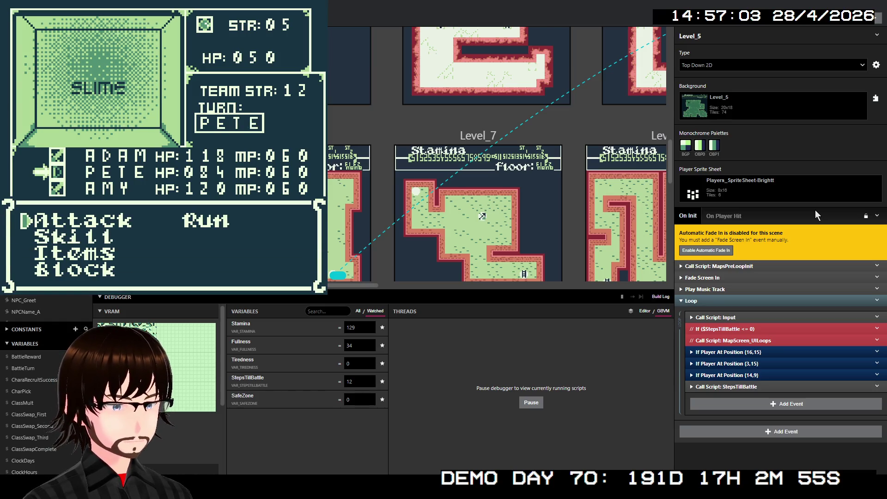
key(Down)
key(z)
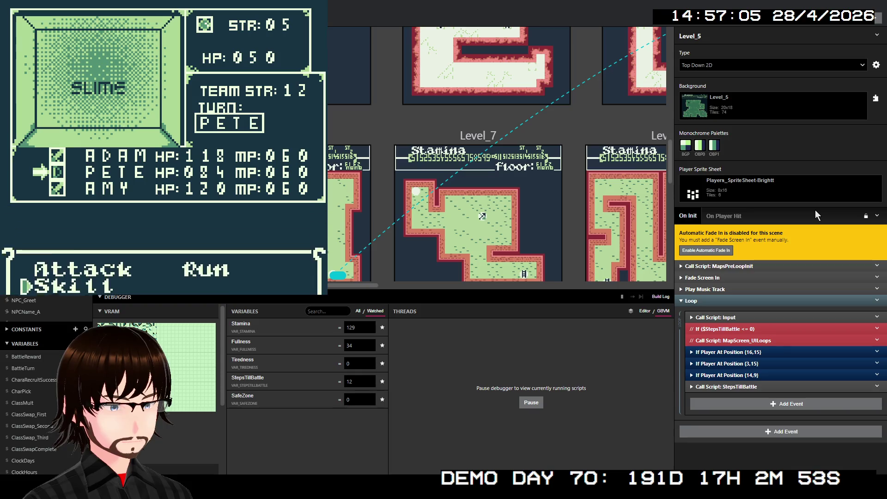
key(z)
key(z)
key(z)
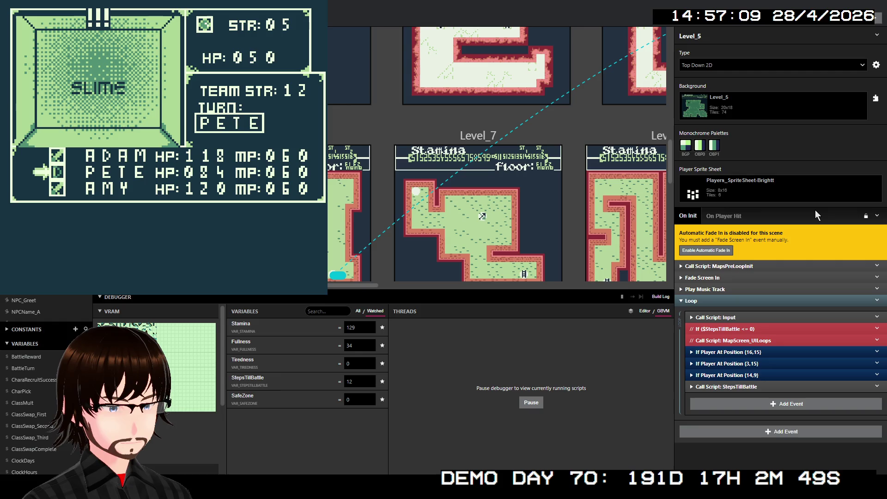
key(z)
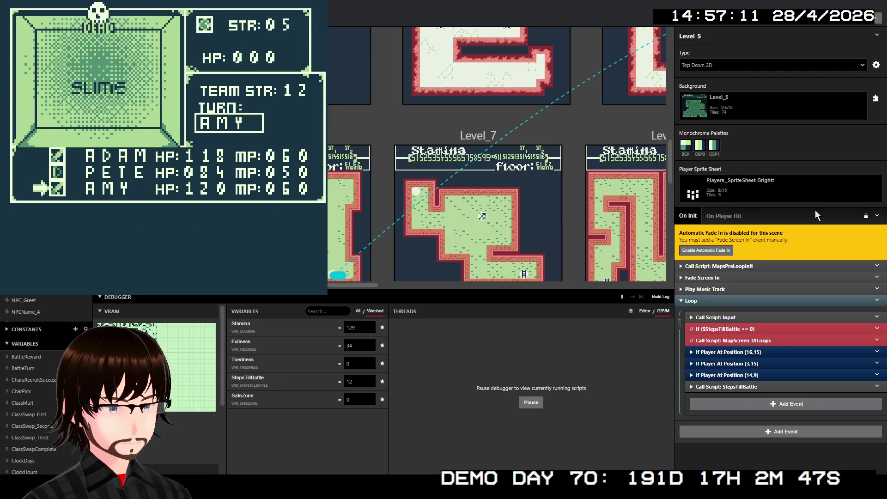
key(z)
key(z)
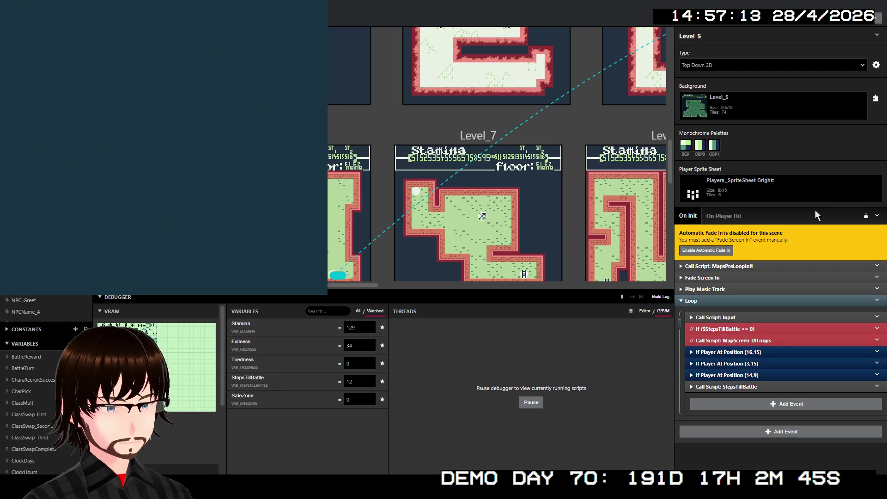
Defeat the Corrupted enemy with TrueShot, then reach the stairs and move on to floor 01
key(Left)
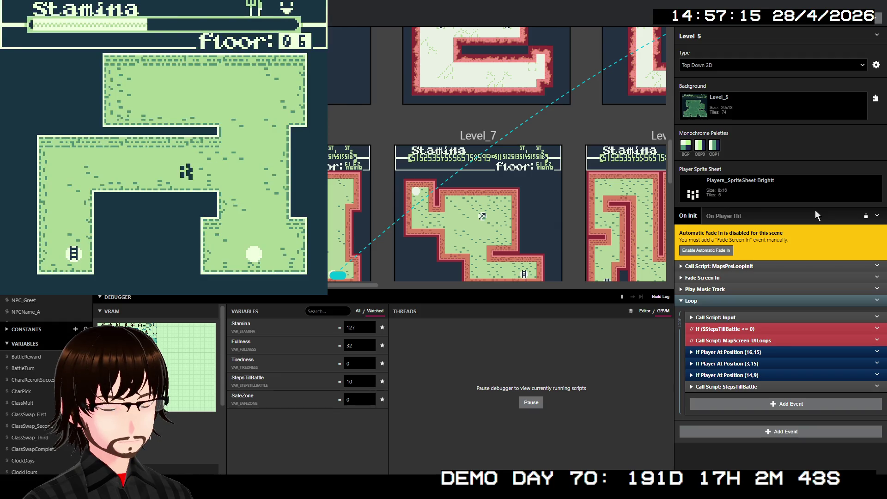
key(Left)
key(Left)
key(Left)
key(Down)
key(Down)
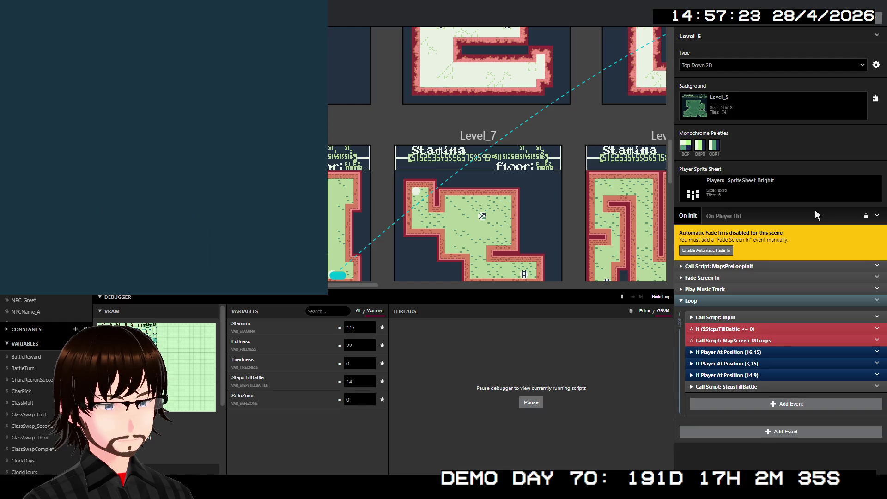
key(z)
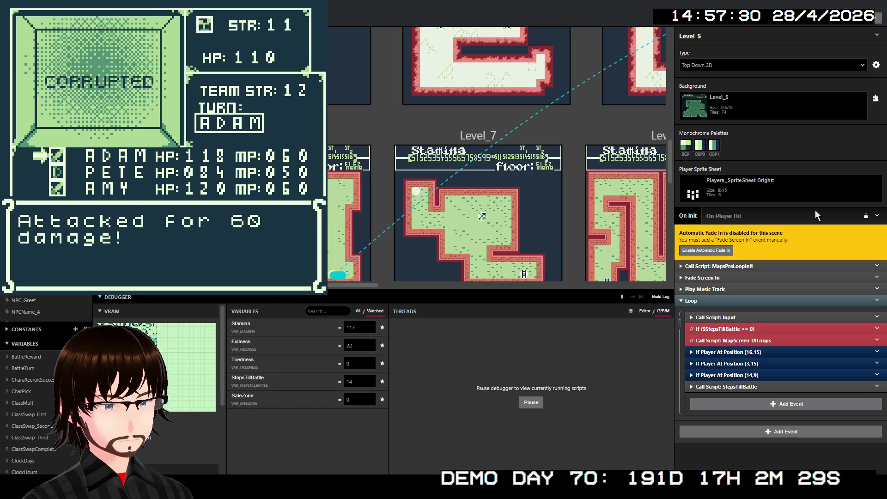
key(Down)
key(z)
key(z)
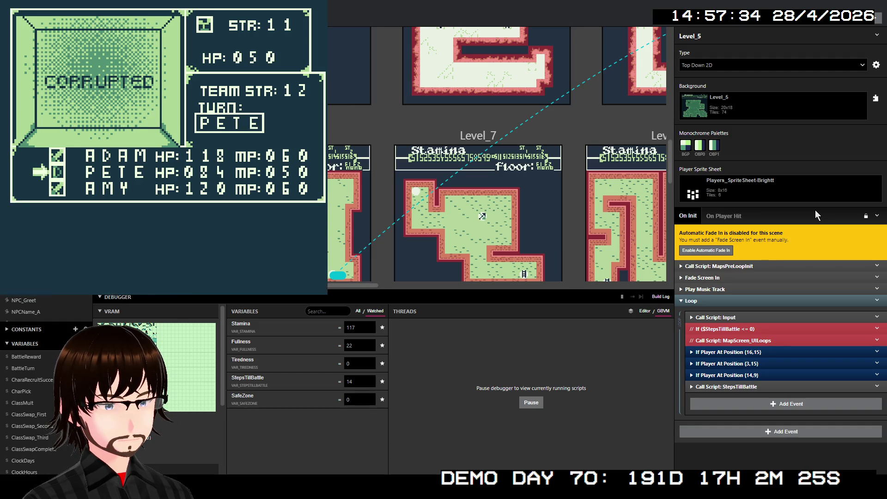
key(z)
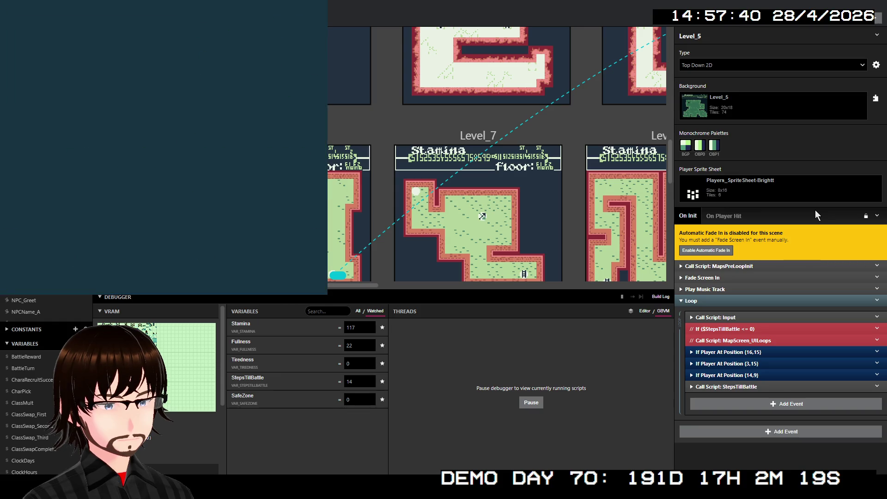
key(Down)
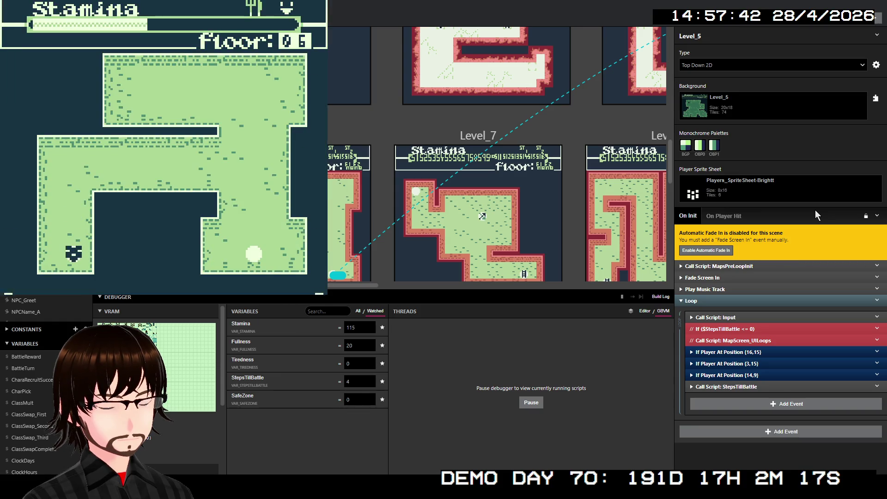
key(z)
key(z)
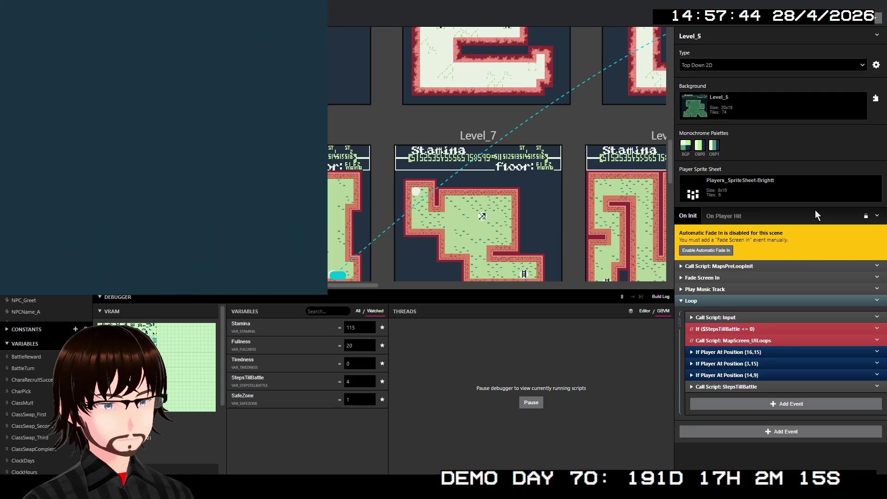
key(Down)
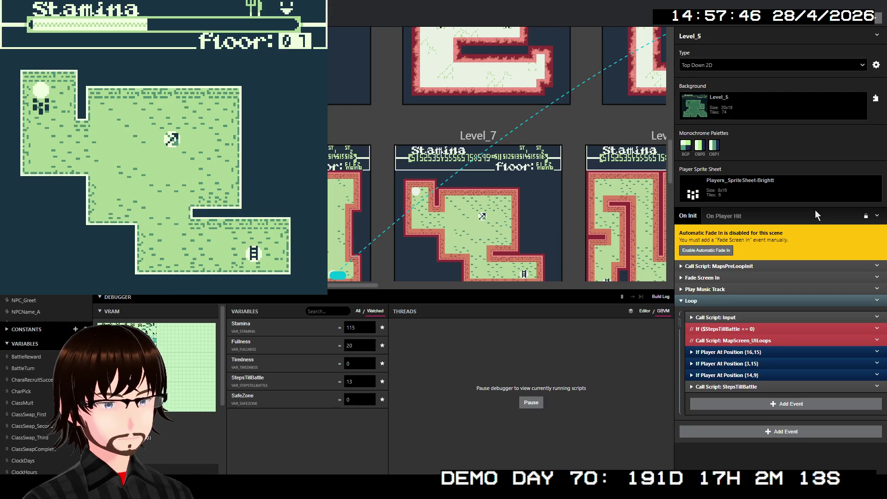
Walk to the class-swap NPC, make ADAM a Mage, and fail to afford the Fire skill
key(Down)
key(Down)
key(Right)
key(Right)
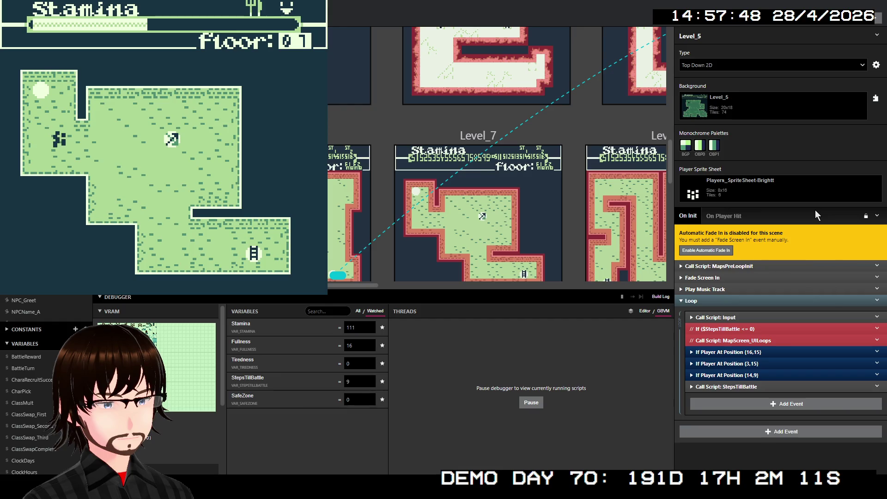
key(Right)
key(Right)
key(Right)
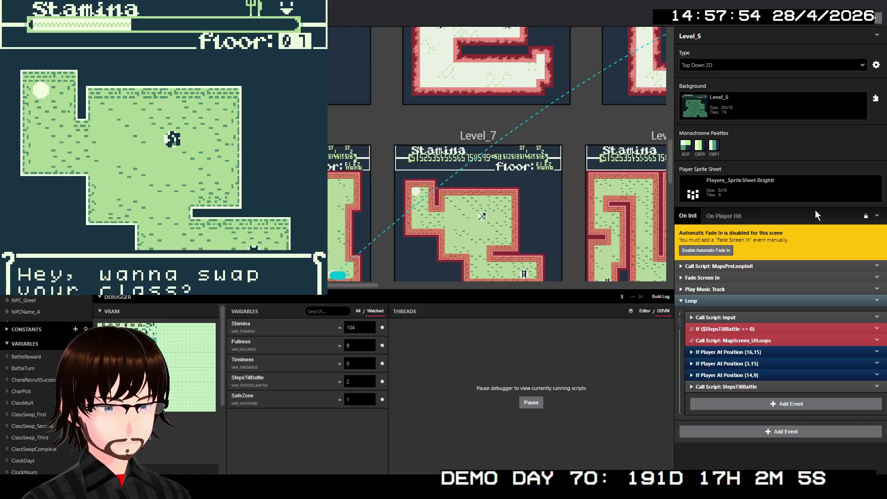
key(z)
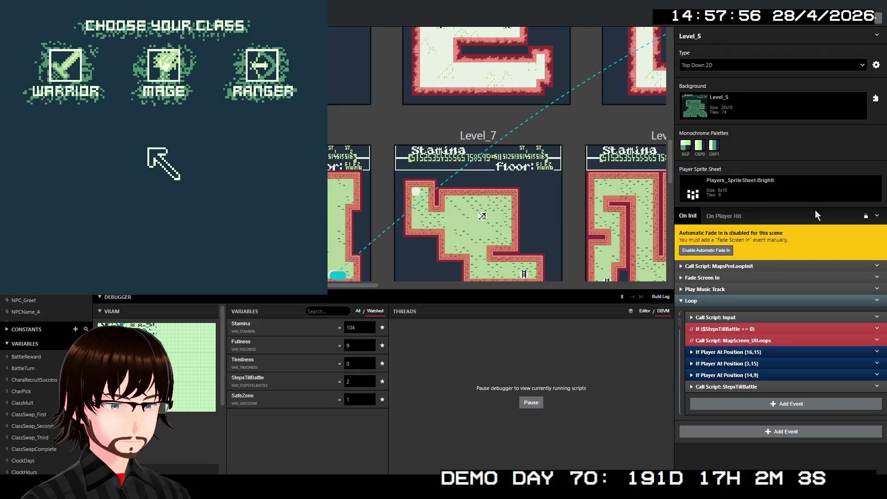
key(Left)
key(Right)
key(z)
key(z)
key(z)
key(z)
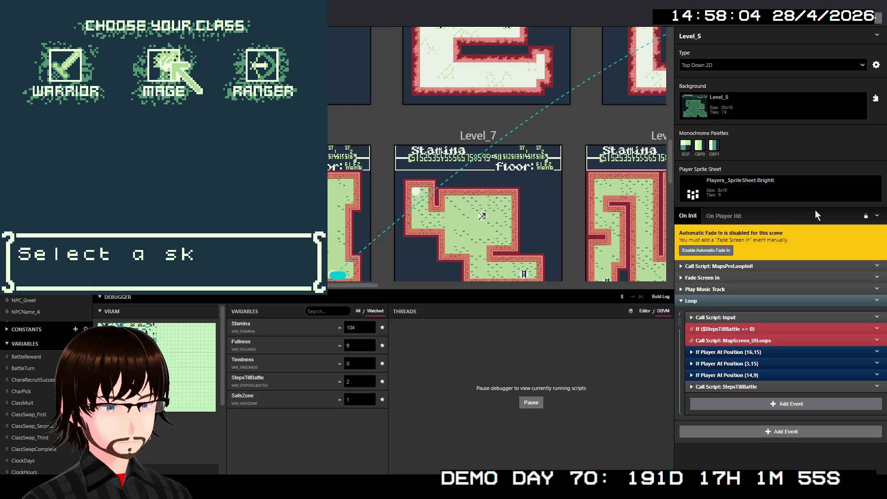
key(z)
key(Down)
key(Down)
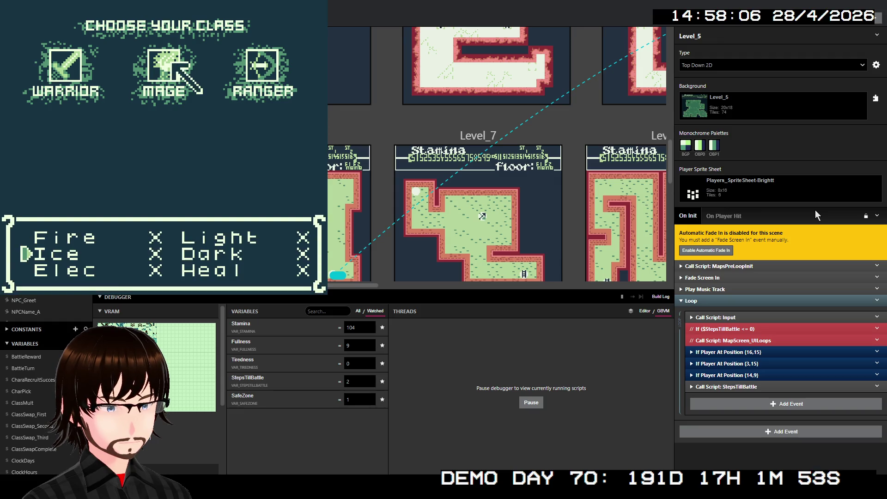
key(Up)
key(Up)
key(Down)
key(Down)
key(Up)
key(Up)
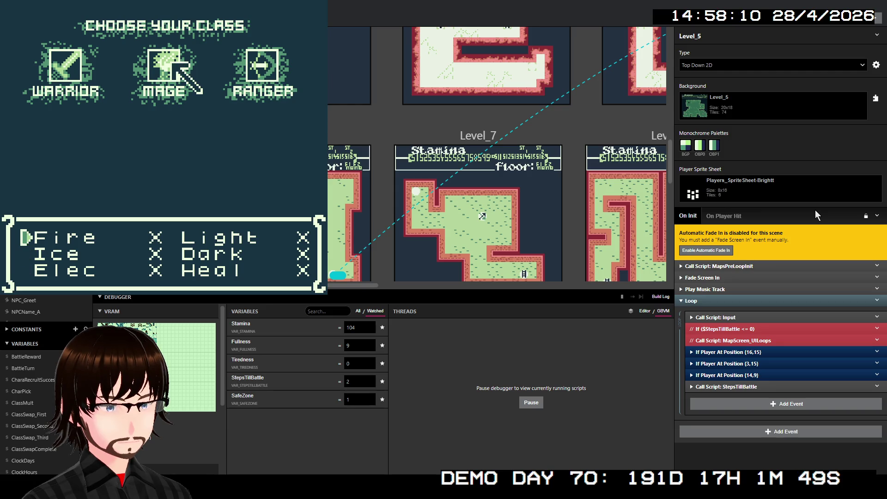
key(z)
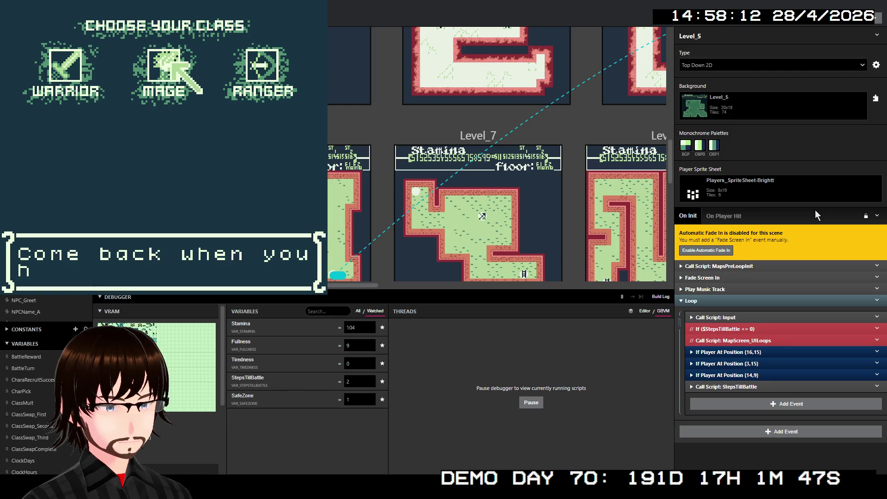
key(z)
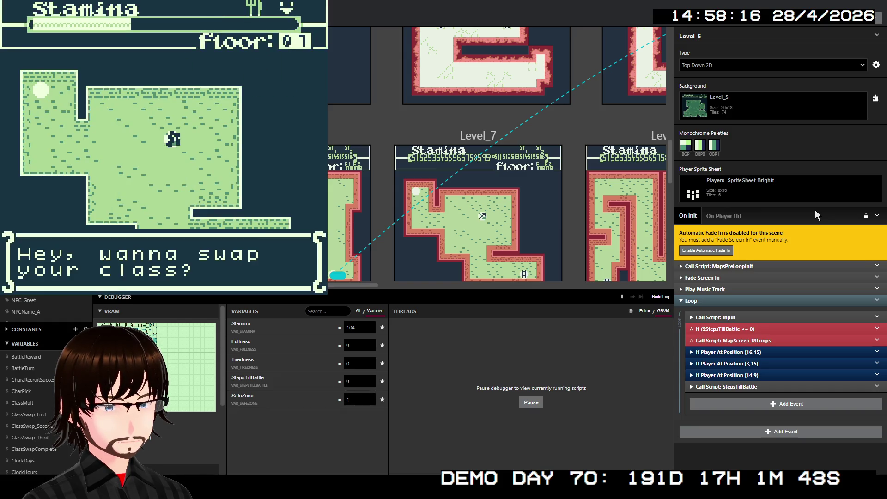
Repeat the Mage class swap and Fire skill attempt, again refused for lack of money
key(z)
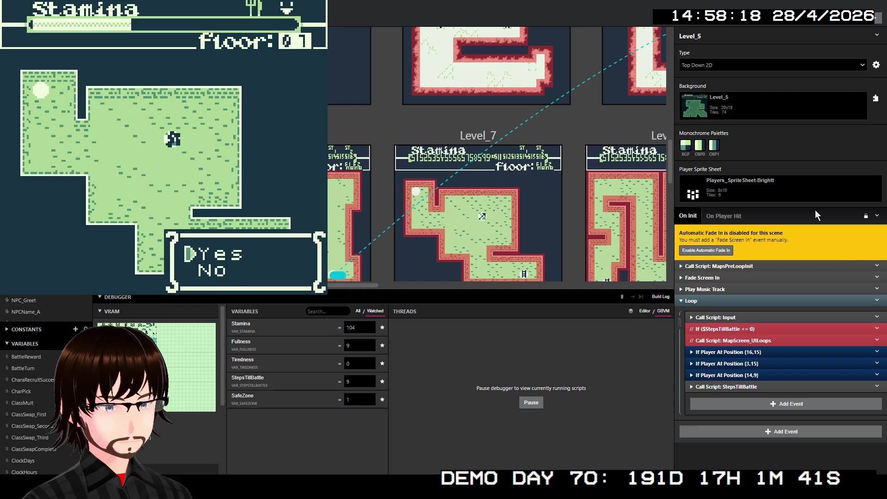
key(z)
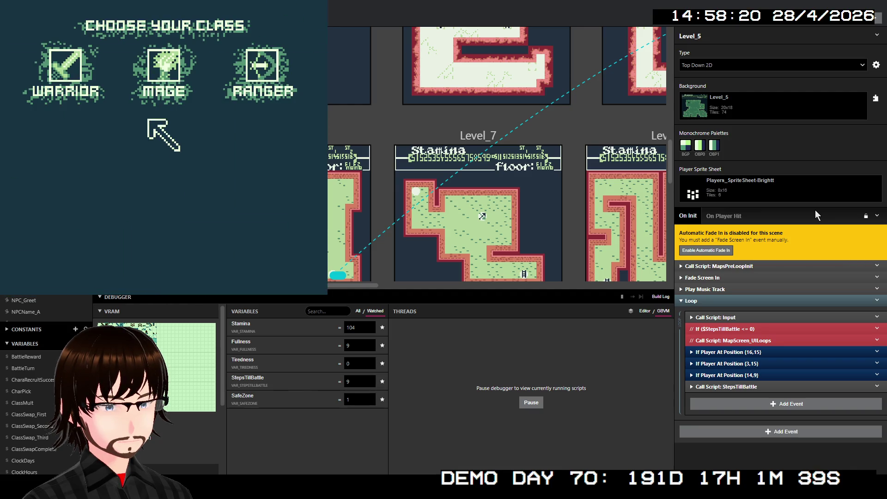
key(z)
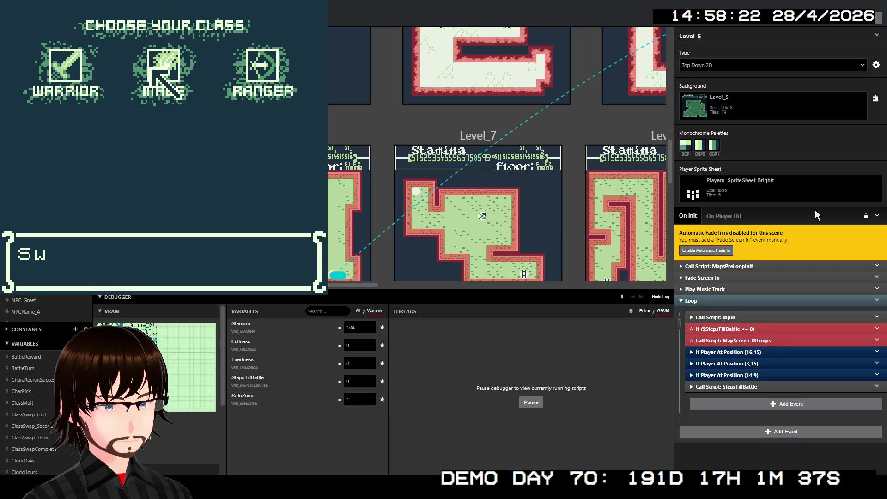
key(z)
key(z)
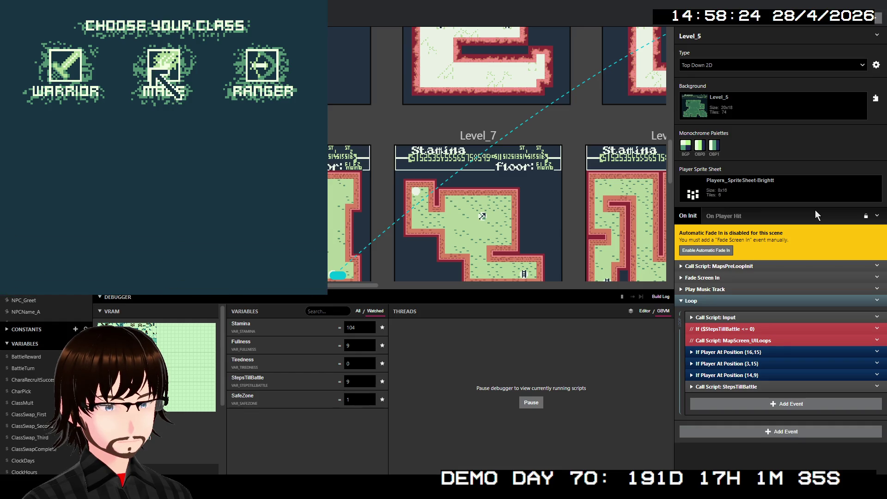
key(z)
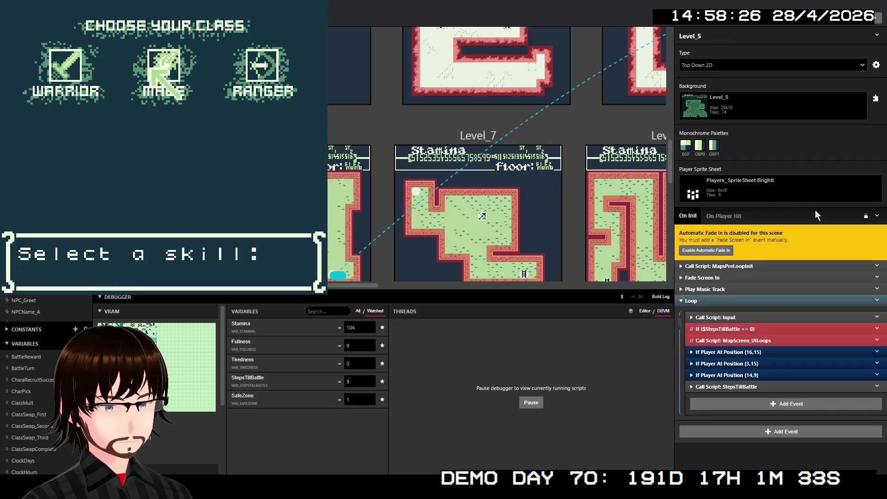
key(Down)
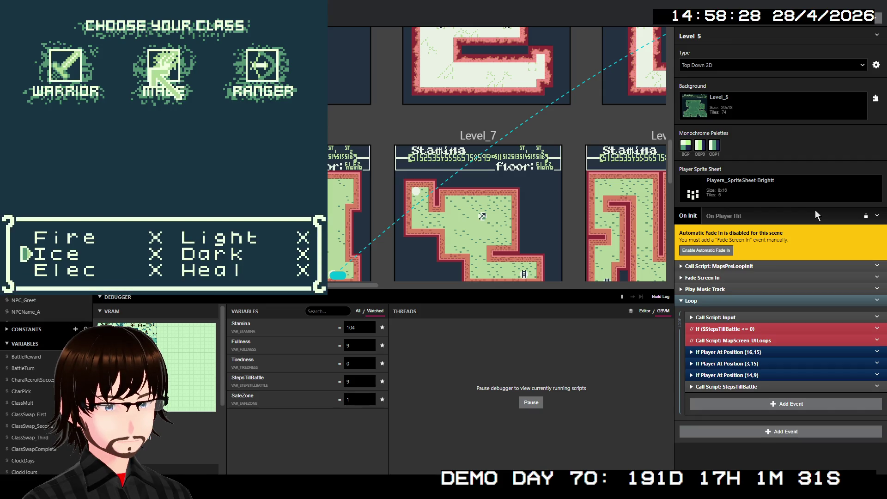
key(Up)
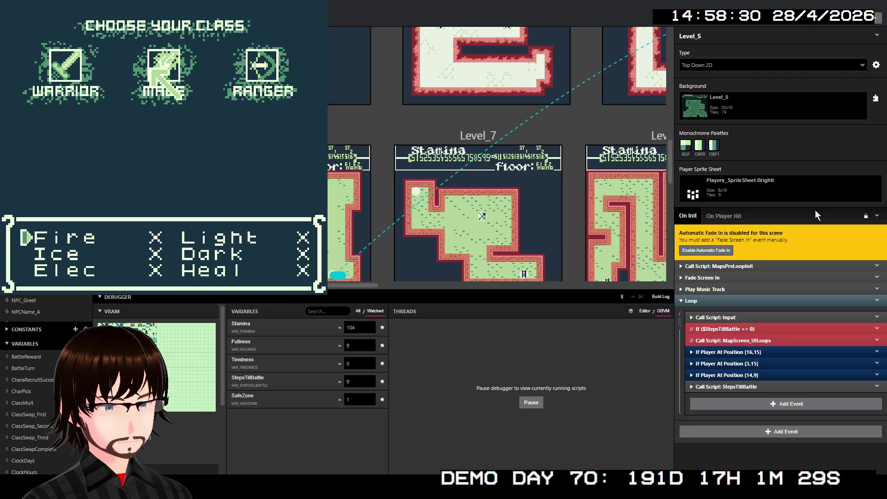
key(z)
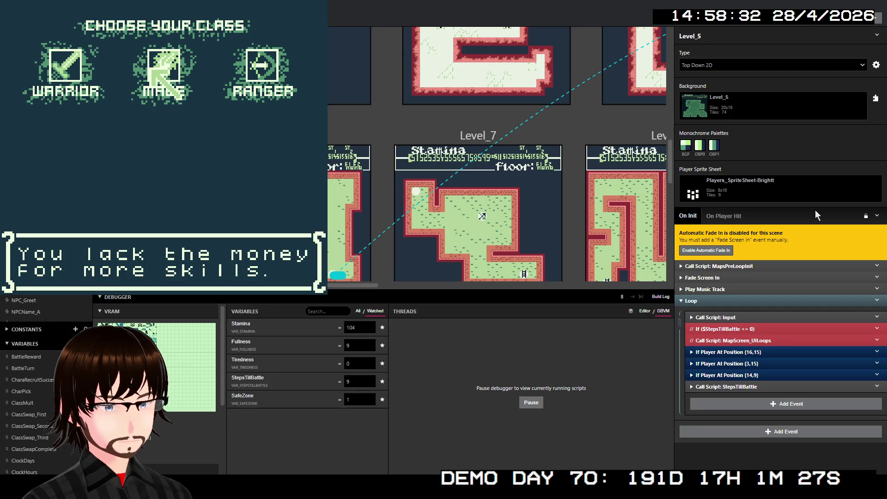
key(z)
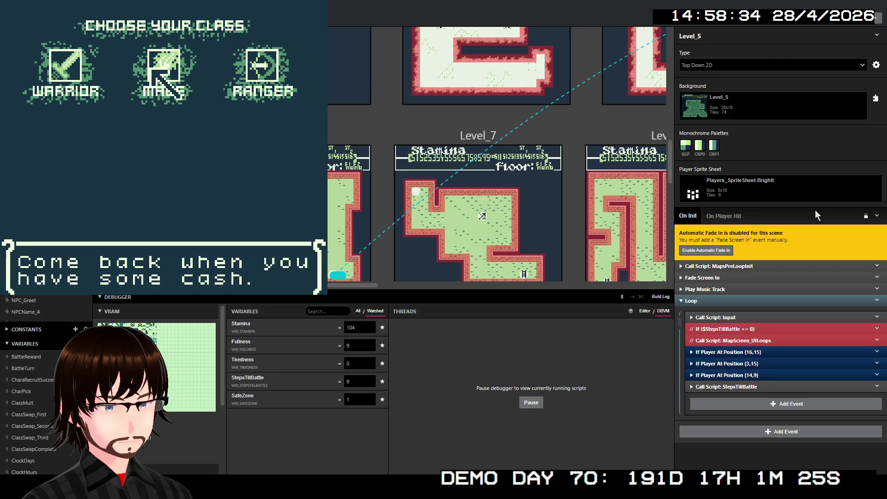
key(z)
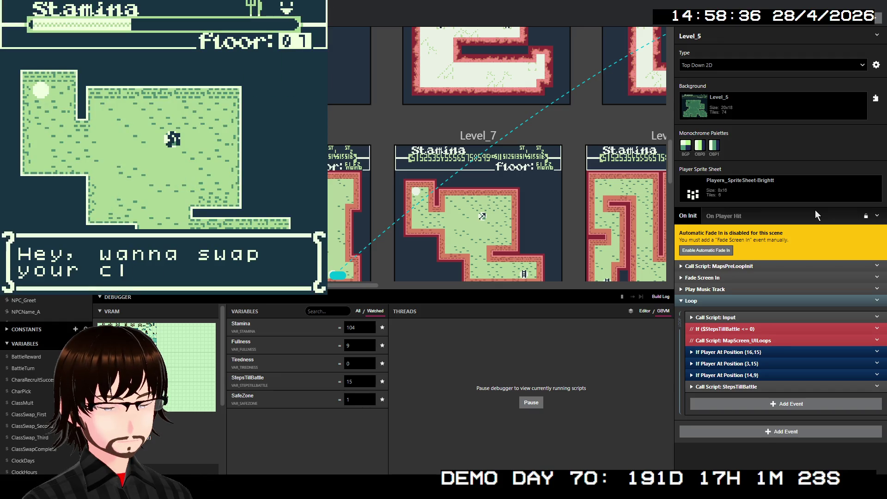
Close the dialog, walk right onto the stairs, and move on to floor 02
key(z)
key(Down)
key(Down)
key(Down)
key(Down)
key(Down)
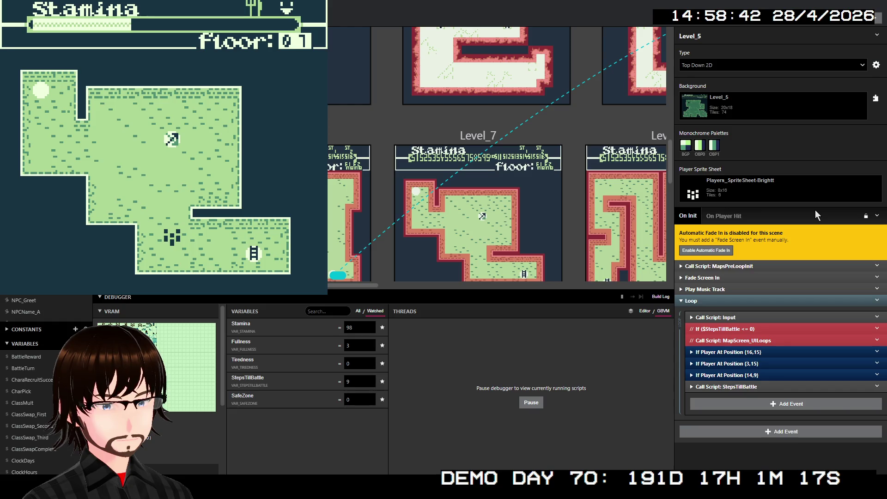
key(Right)
key(Right)
key(Right)
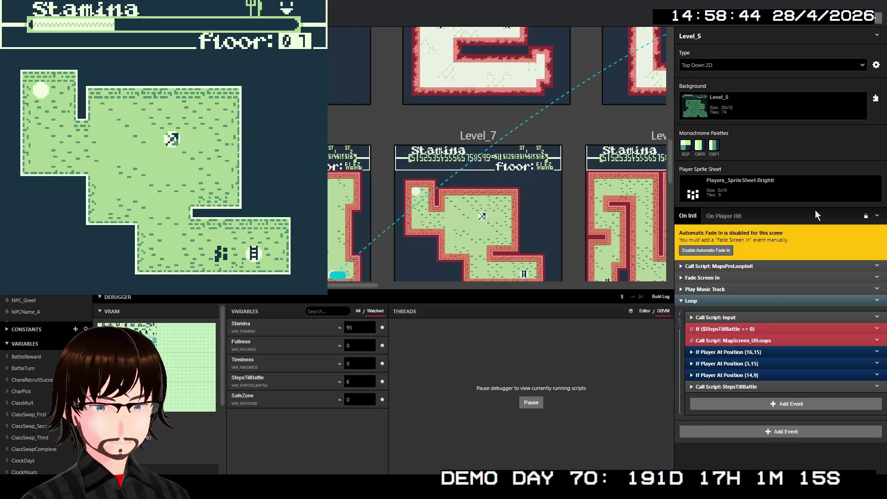
key(Right)
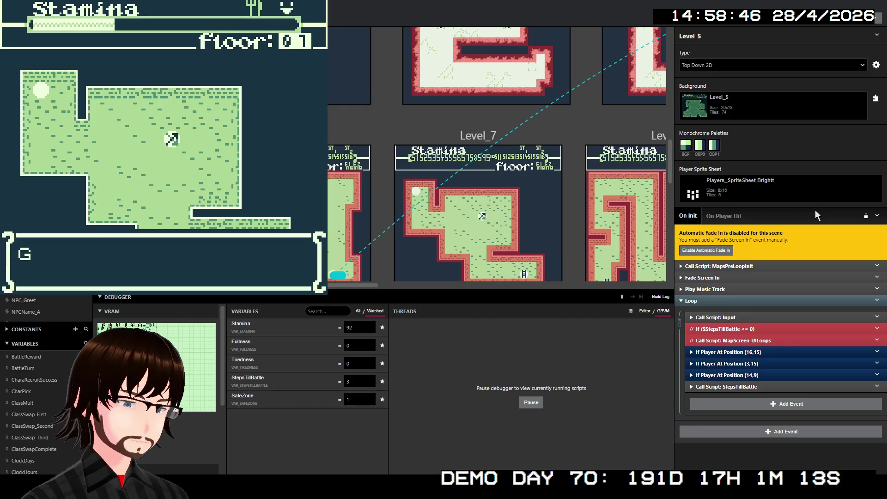
key(z)
key(z)
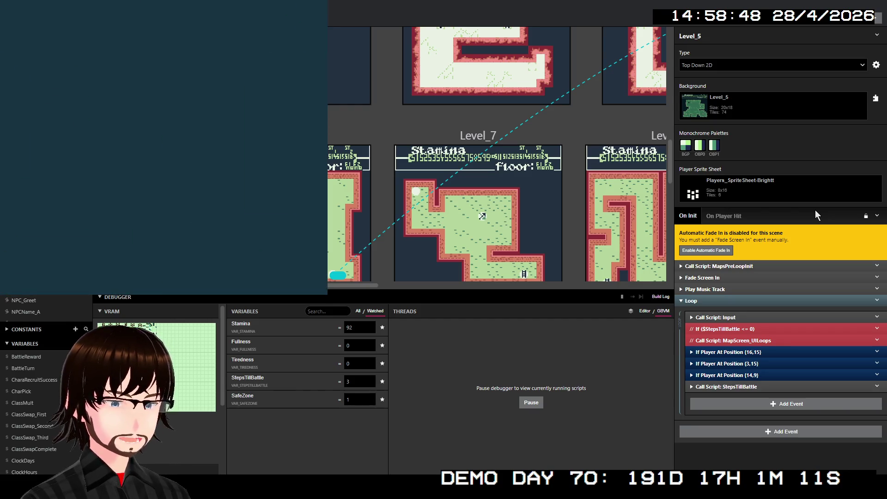
Walk up and left on floor 02 until the Man Trap battle begins
key(Up)
key(Up)
key(Up)
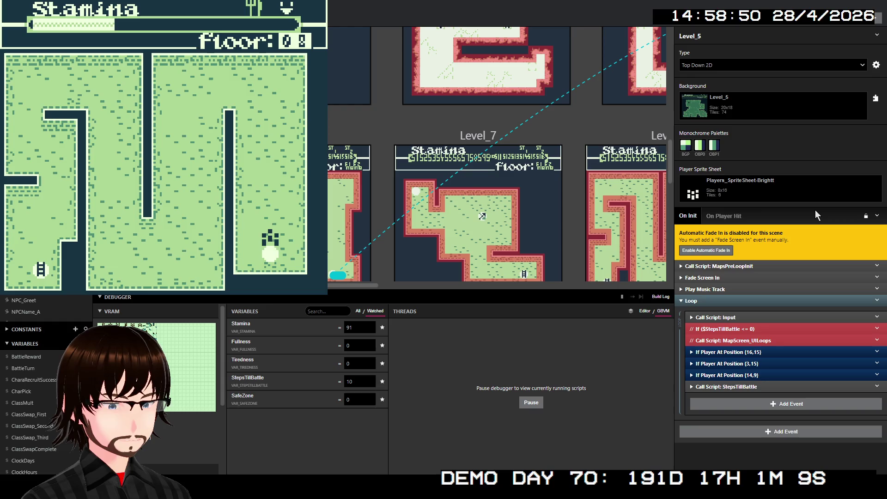
key(Up)
key(Up)
key(Up)
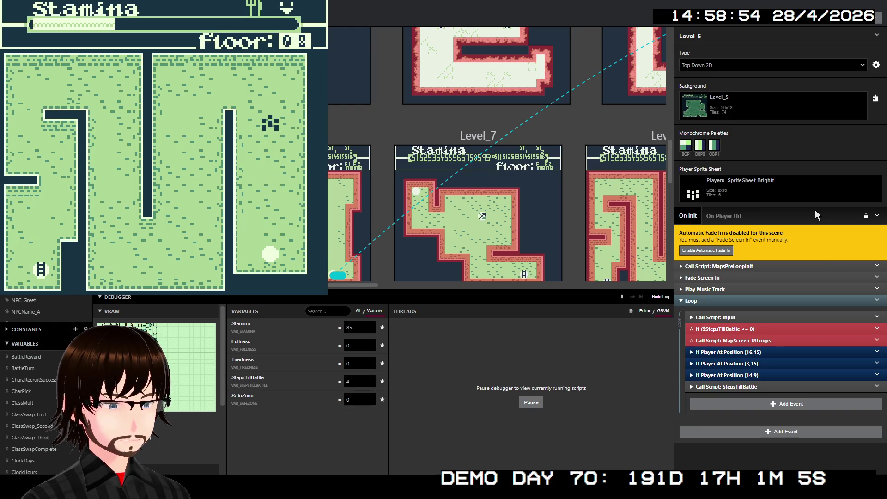
key(Up)
key(Up)
key(Left)
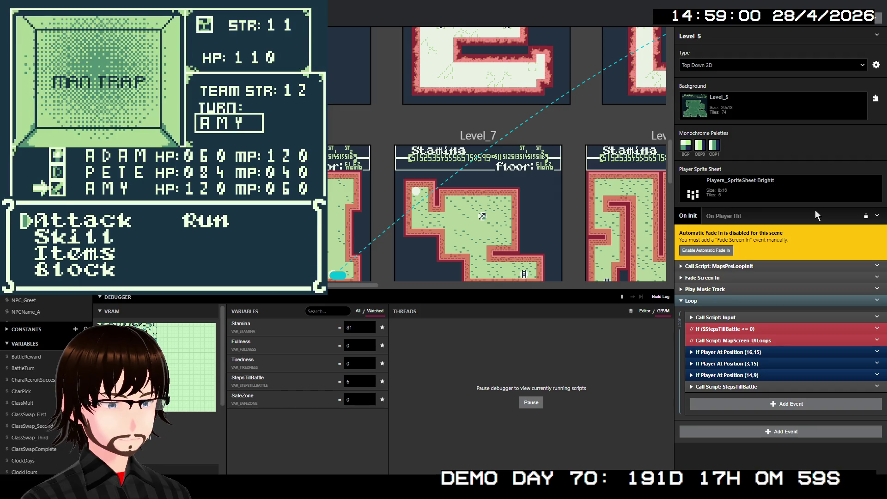
Browse the Skill list, back out, and attack until the Man Trap falls for 99G
key(Down)
key(z)
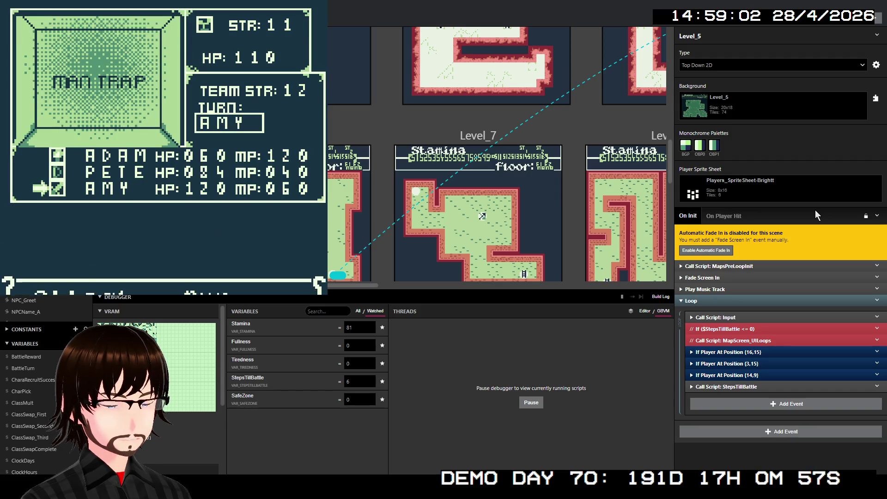
key(x)
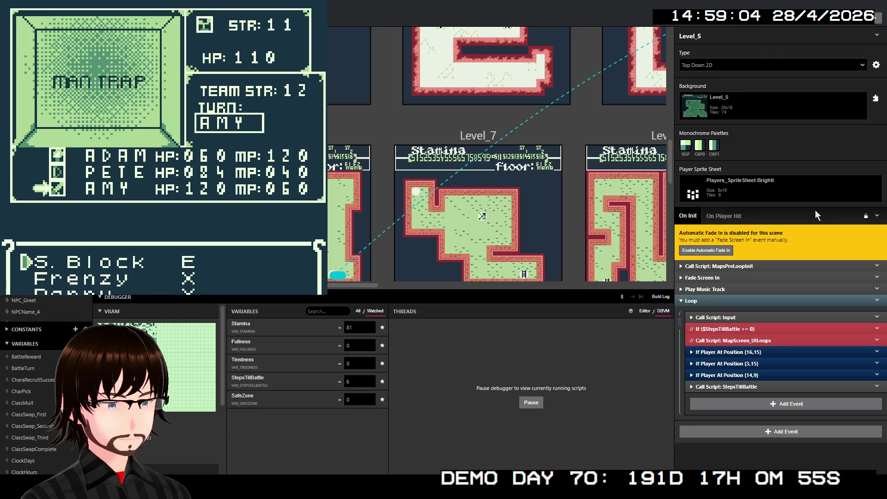
key(z)
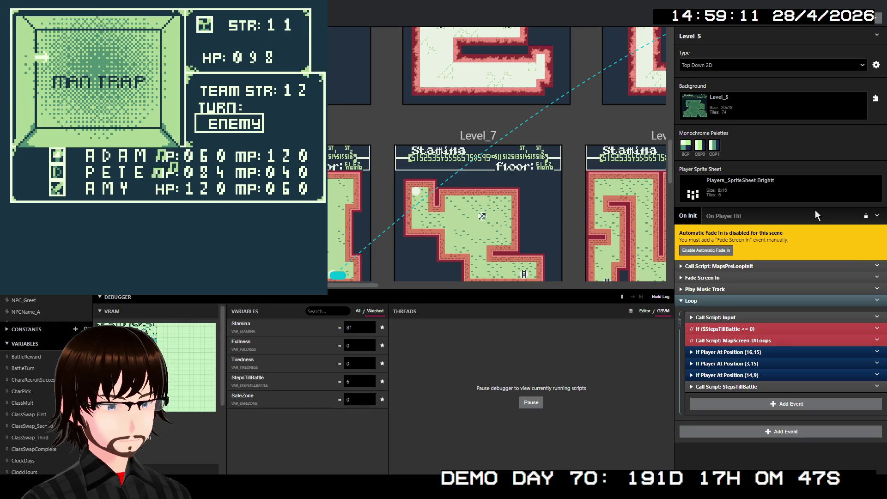
key(Down)
key(z)
key(z)
key(z)
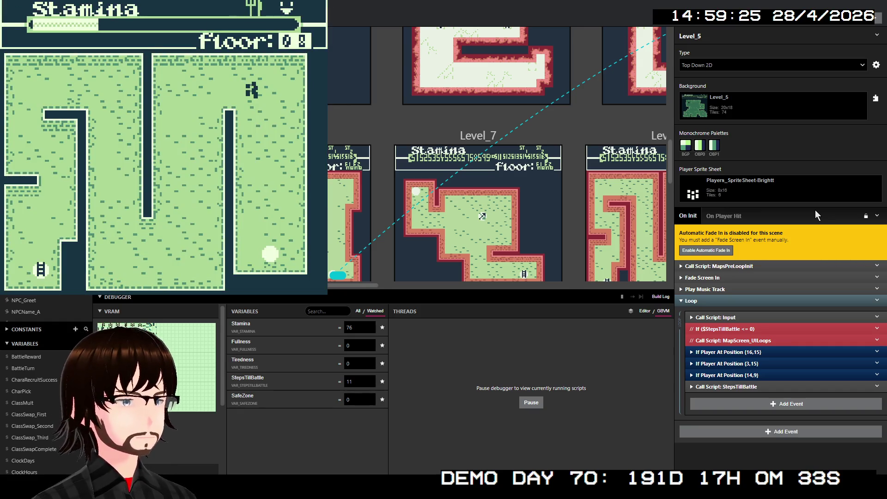
Walk down the corridor into a Horned Devil battle and run away
key(Left)
key(Left)
key(Left)
key(Left)
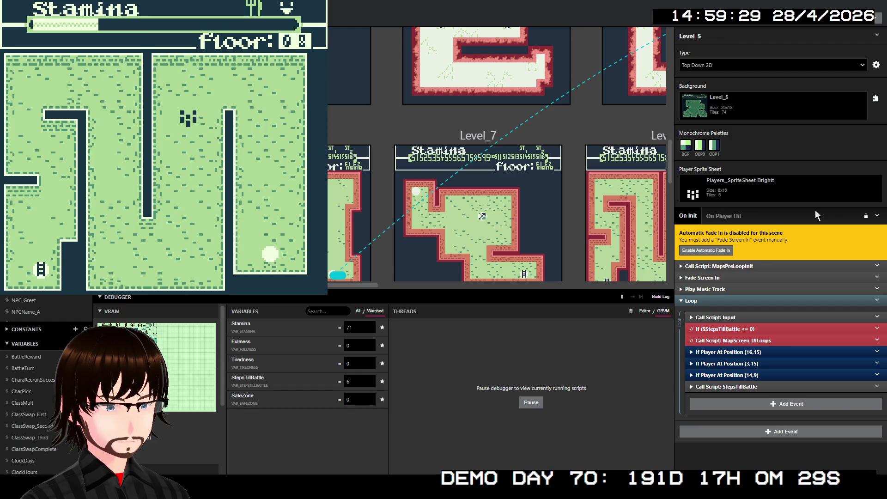
key(Down)
key(Down)
key(Down)
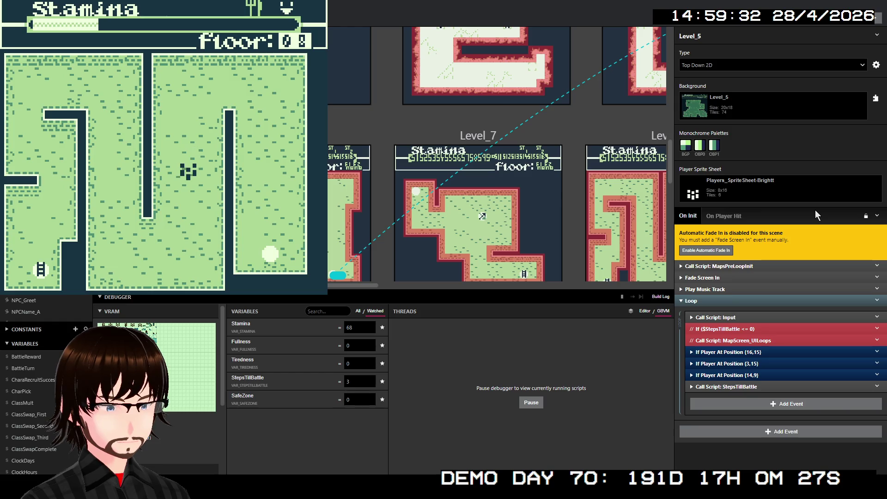
key(Down)
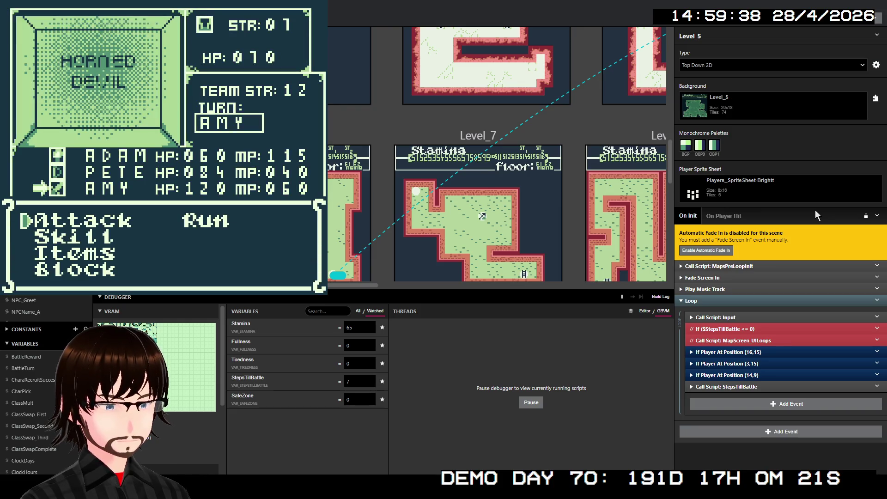
key(Right)
key(z)
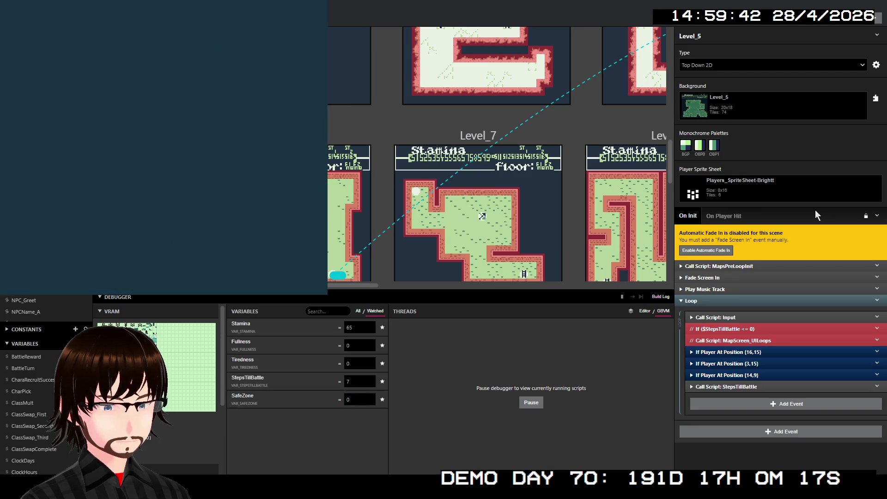
Walk down, left, and up the corridor until the Demon Swarm battle starts
key(Down)
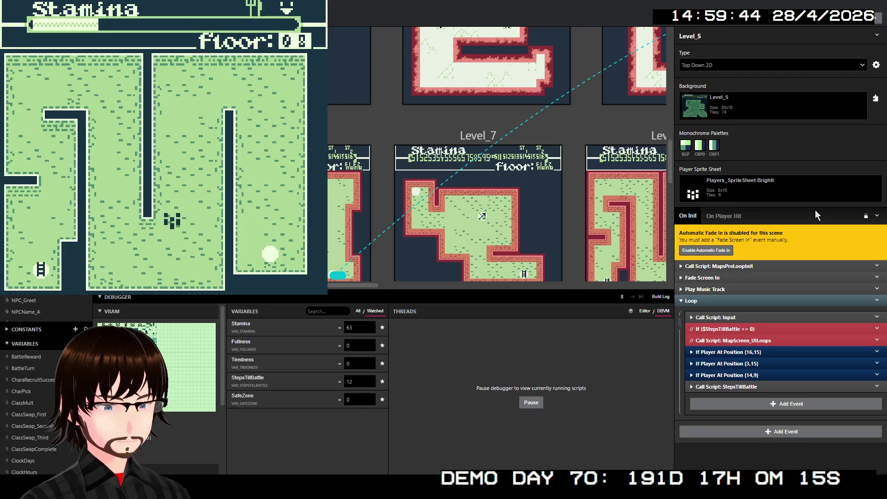
key(Down)
key(Left)
key(Left)
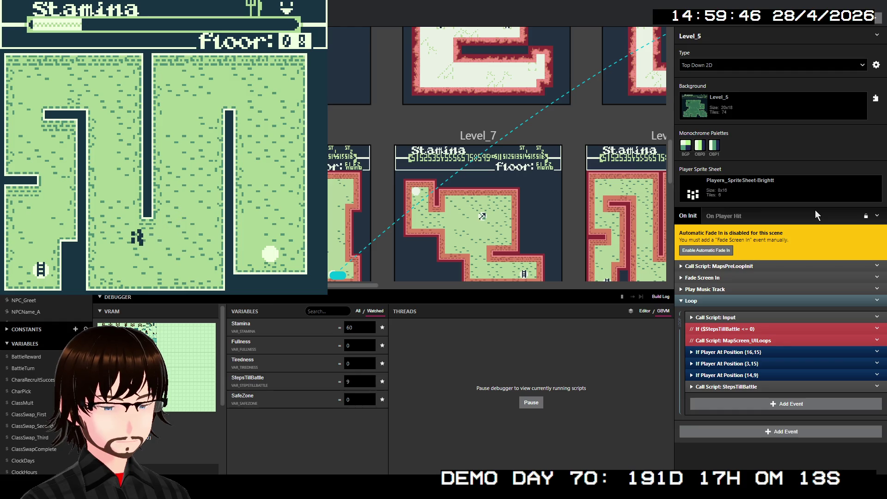
key(Left)
key(Left)
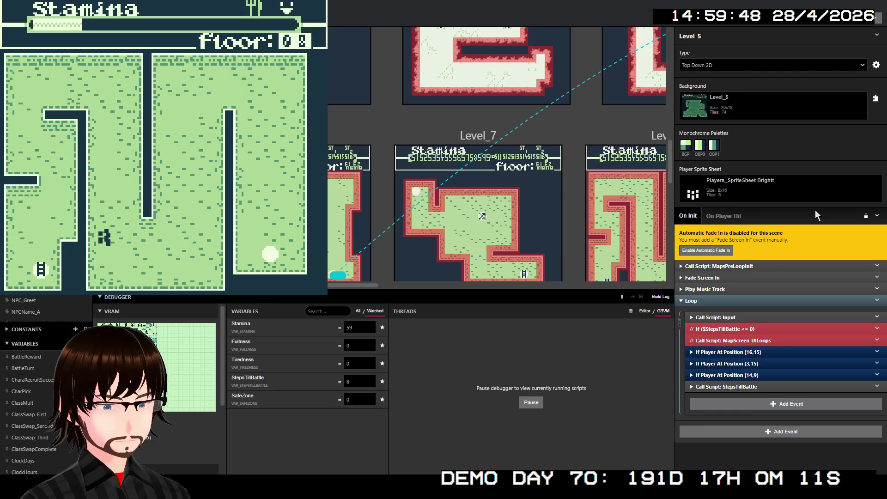
key(Up)
key(Up)
key(Up)
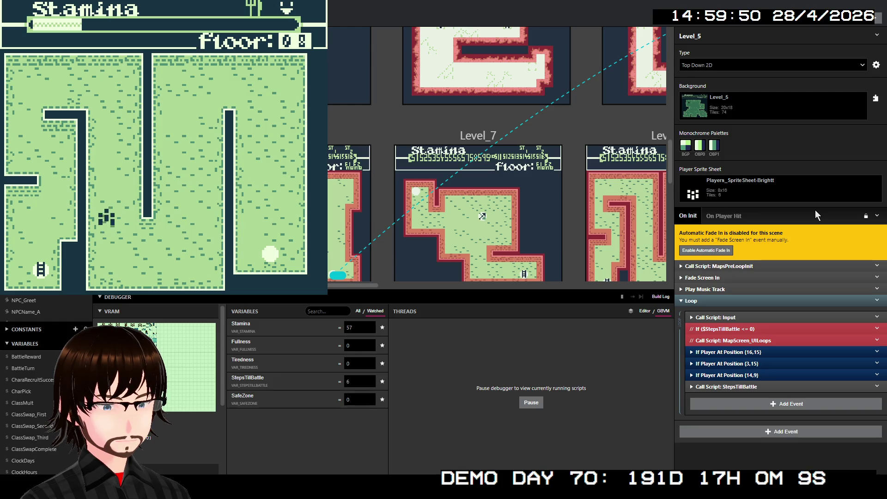
key(Up)
key(Up)
key(Up)
key(Up)
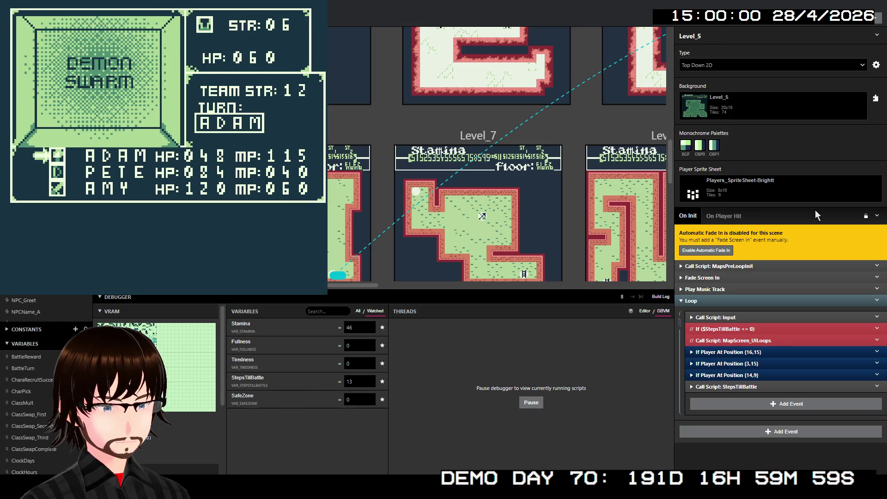
Defeat the Demon Swarm with ADAM's Fire spell, dealing 60 damage and collecting the gold
key(Down)
key(z)
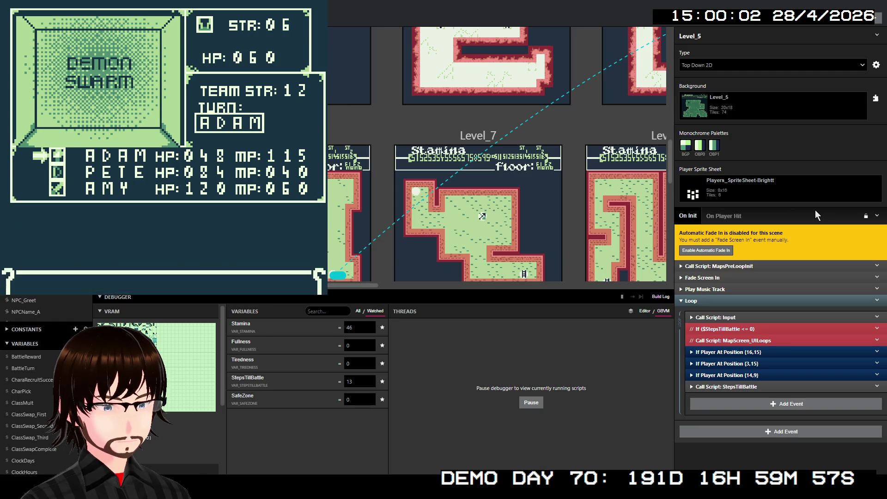
key(z)
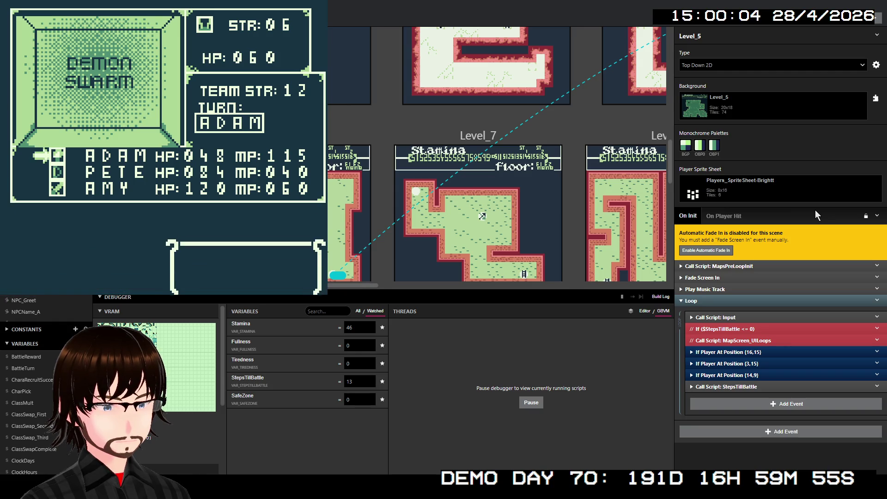
key(z)
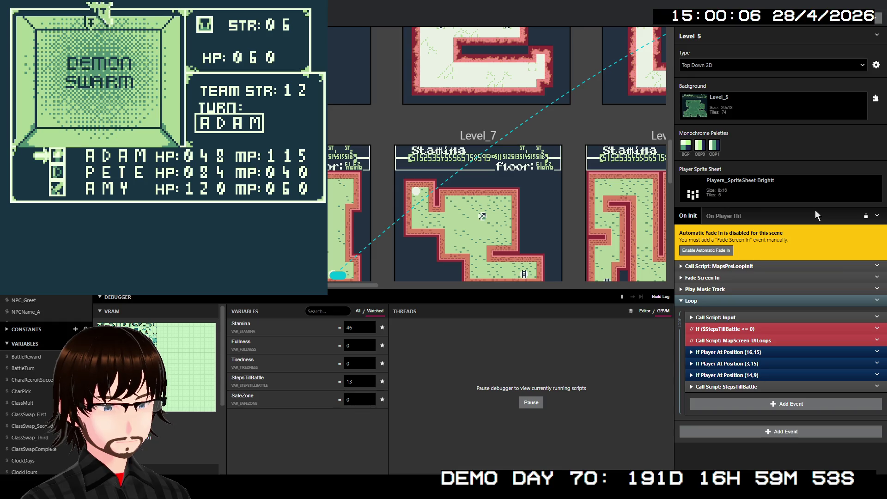
key(z)
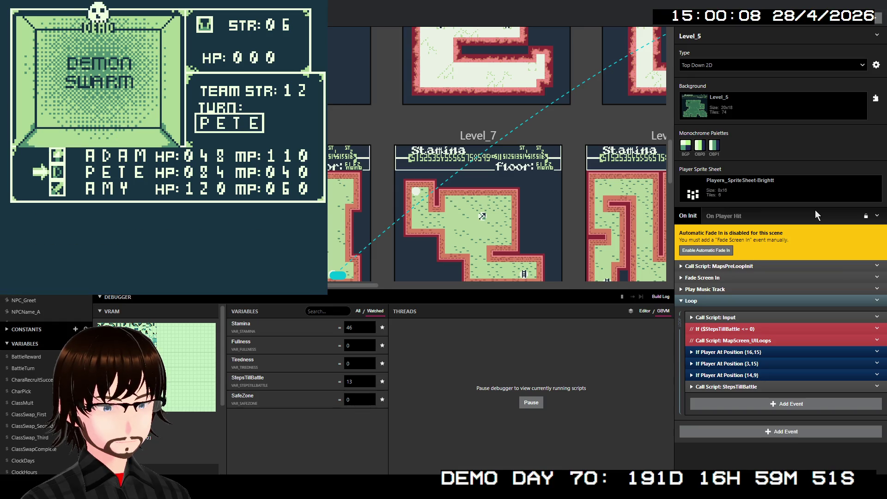
key(z)
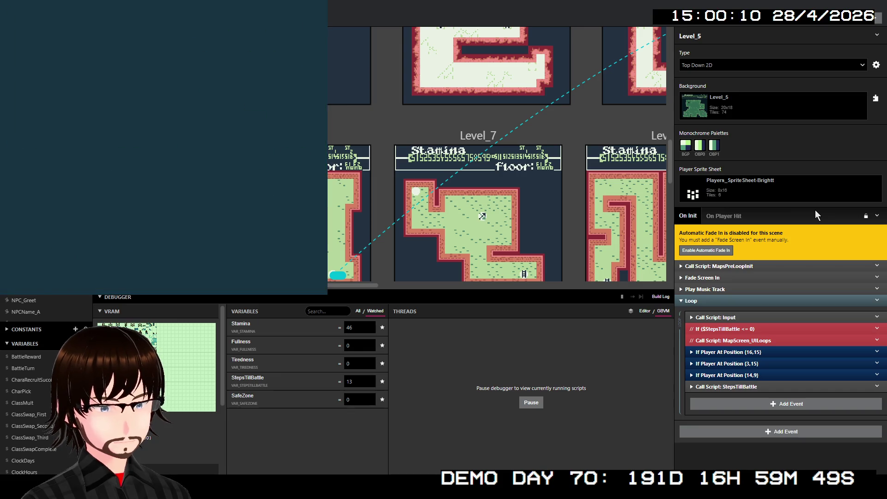
Walk the party up, left and down along the corridor toward the next area
key(Up)
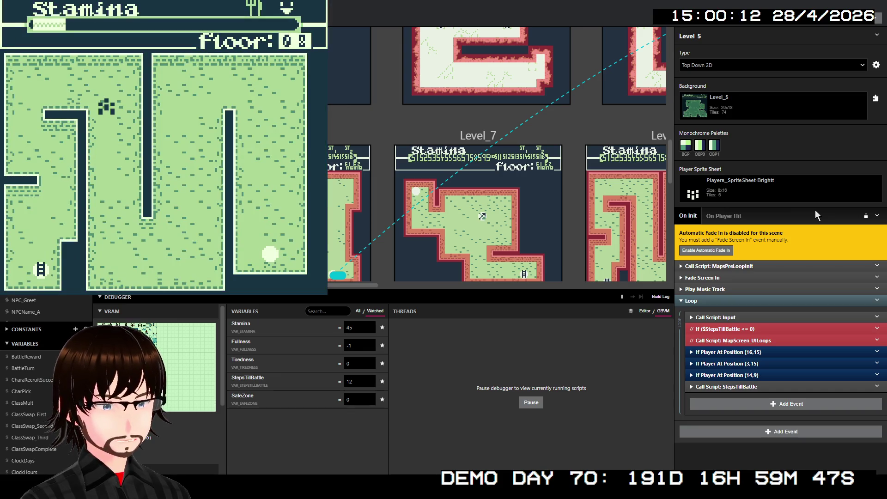
key(Left)
key(Left)
key(Left)
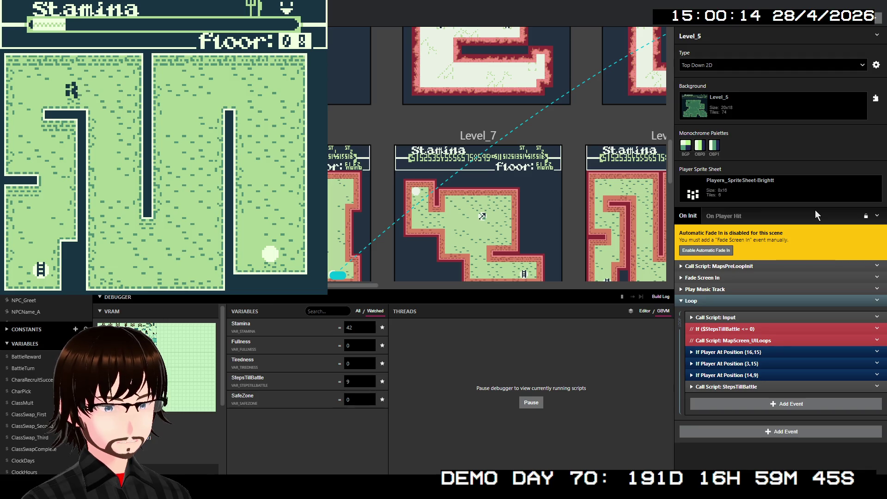
key(Left)
key(Left)
key(Left)
key(Down)
key(Down)
key(Down)
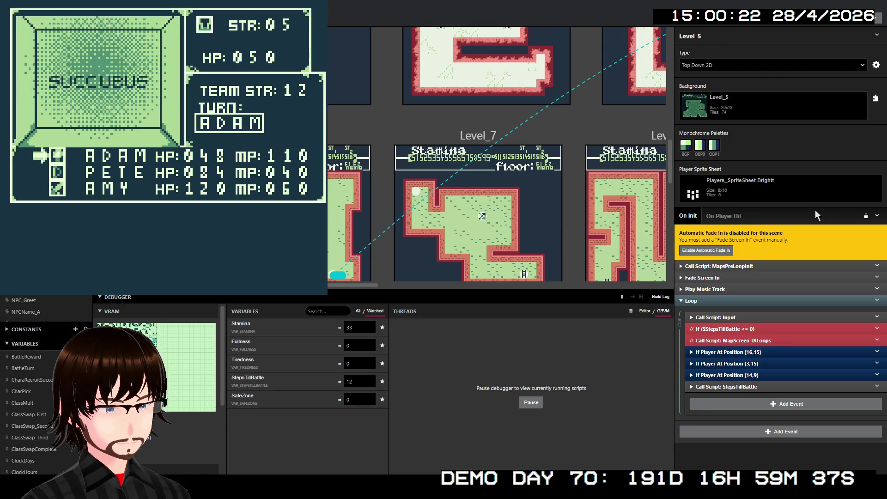
Cast ADAM's Fire at the Succubus, then walk on until the Cyclops encounter starts
key(Down)
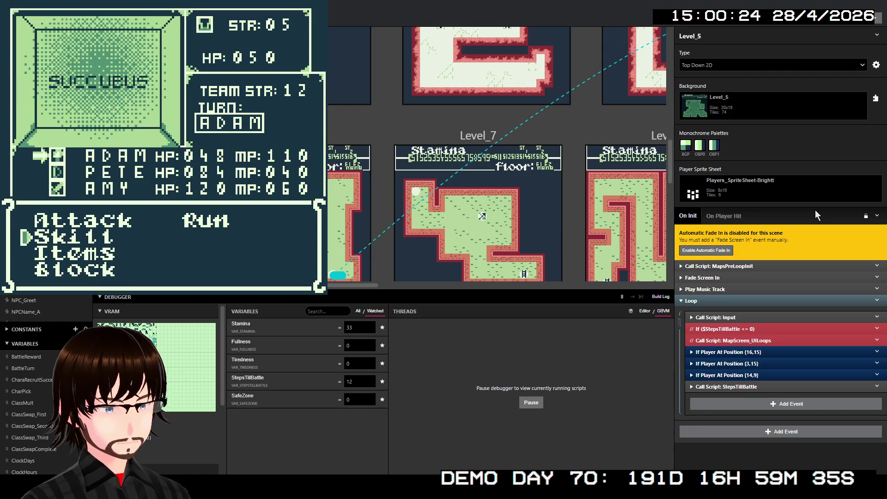
key(z)
key(z)
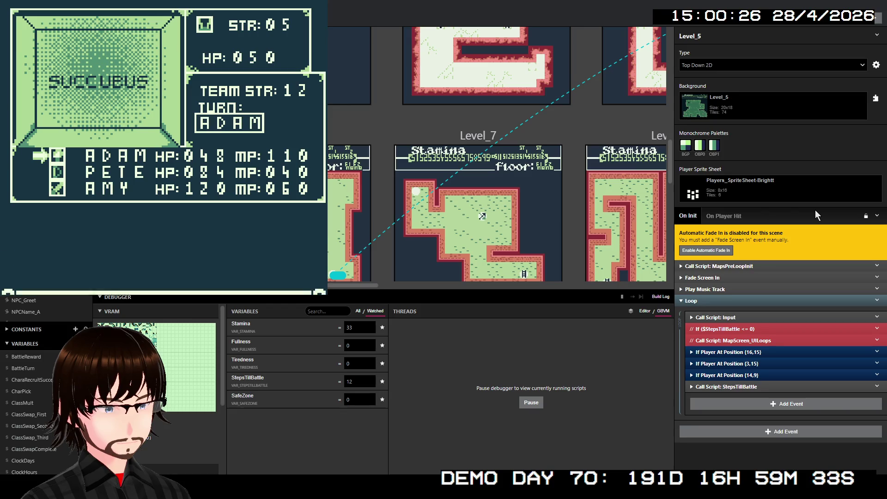
key(z)
key(z)
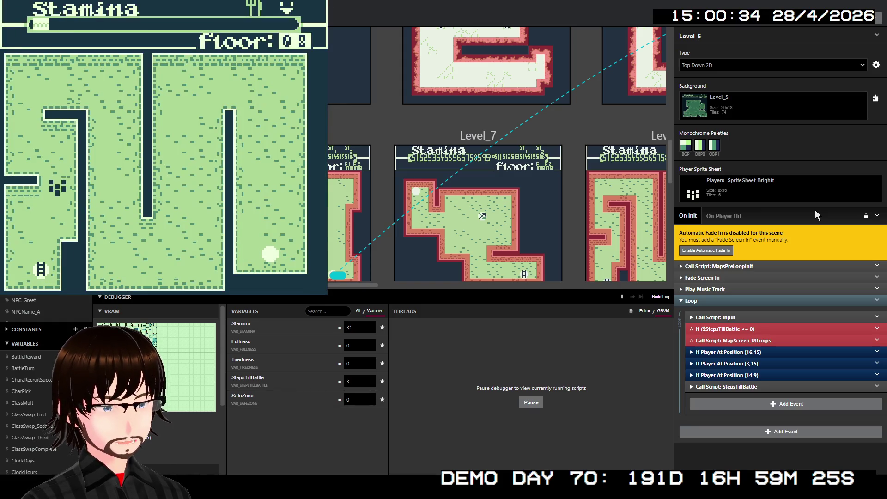
key(Left)
key(Down)
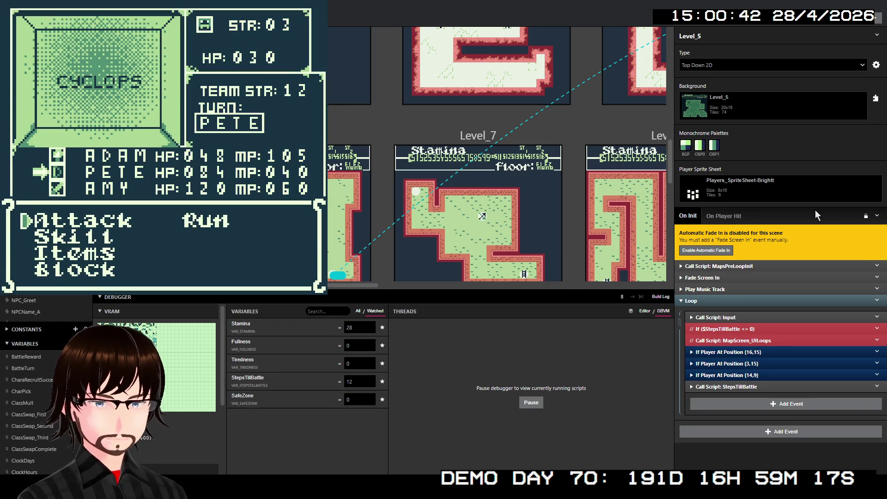
Finish the Cyclops with Pete's TrueShot and walk down onto the floor exit
key(Down)
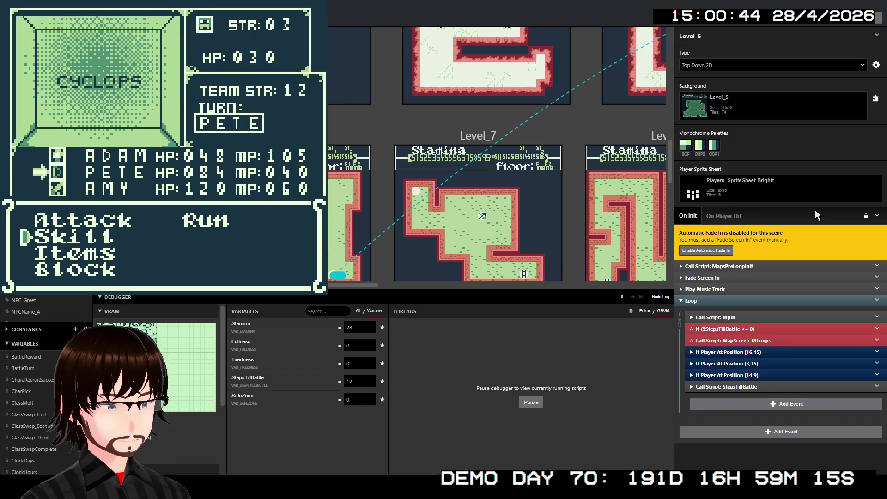
key(Up)
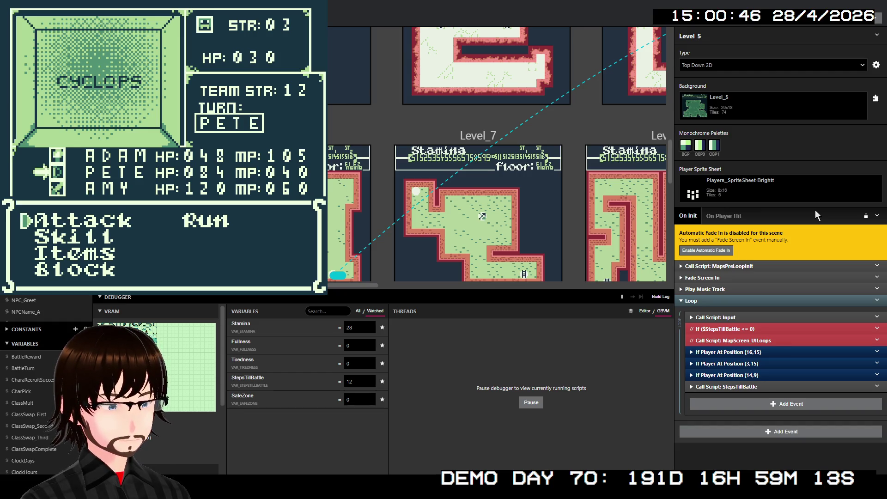
key(Down)
key(z)
key(z)
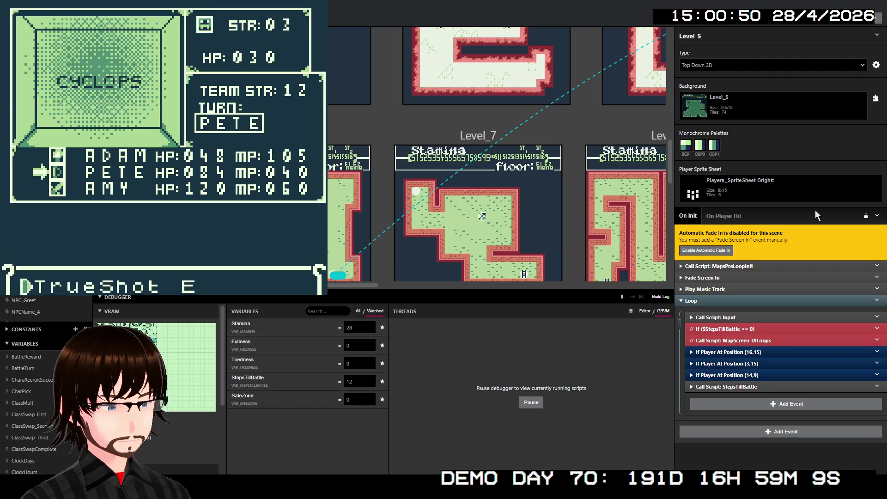
key(z)
key(z)
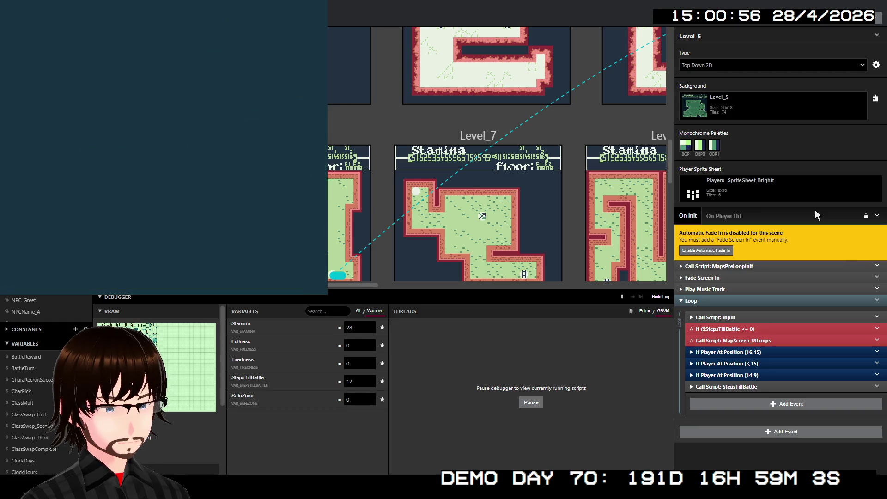
key(Down)
key(Down)
key(Down)
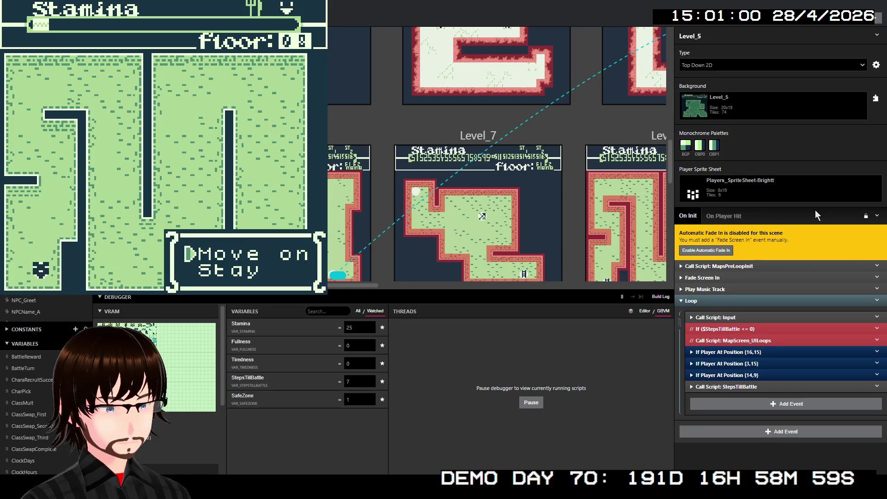
Move on to floor 09 and heal ADAM with Heal Wounds
key(z)
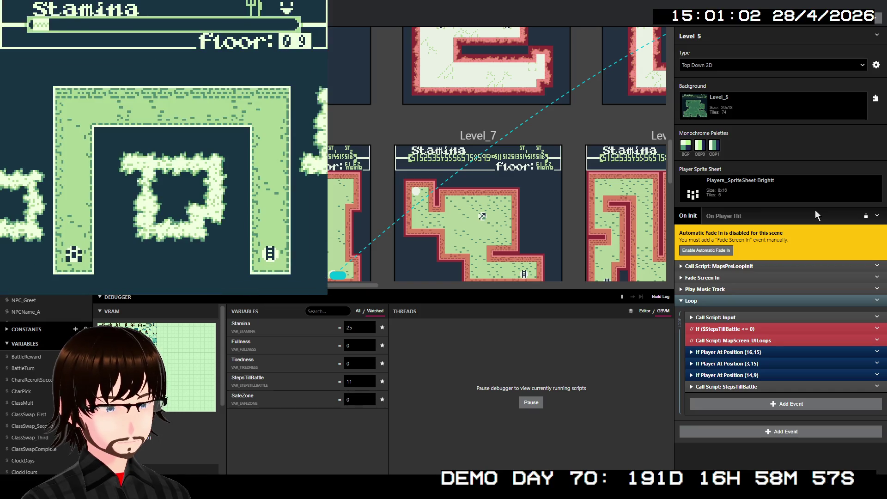
key(Return)
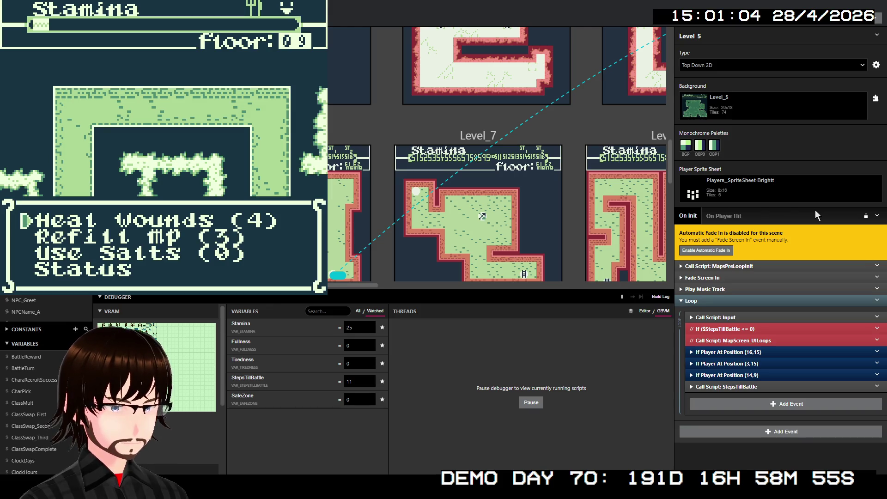
key(z)
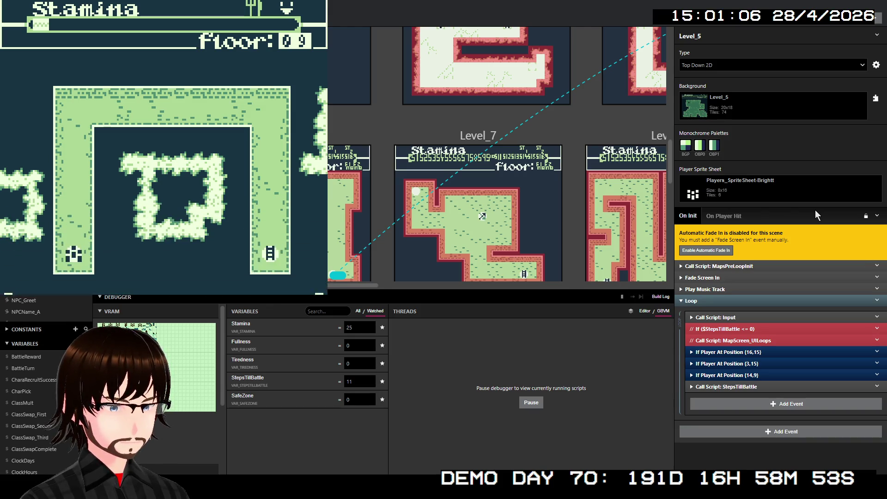
key(z)
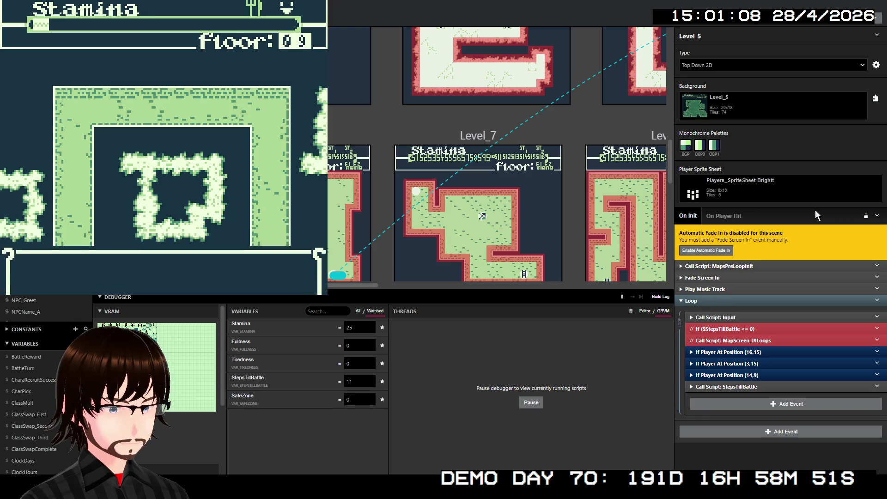
Walk up the left corridor, view the party Status screen, then walk right
key(Up)
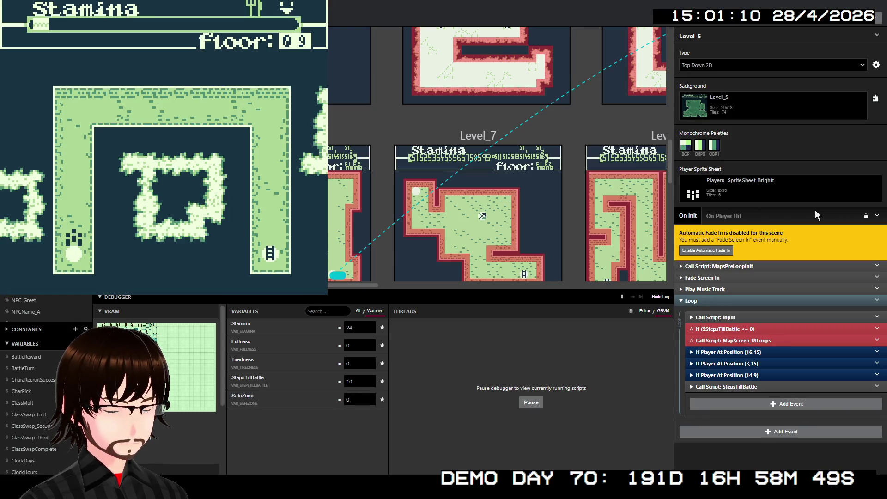
key(Up)
key(Up)
key(Up)
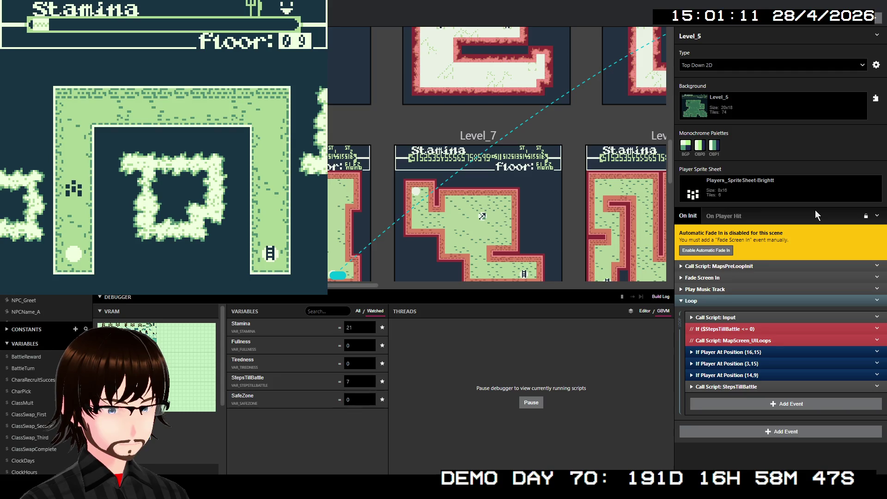
key(Up)
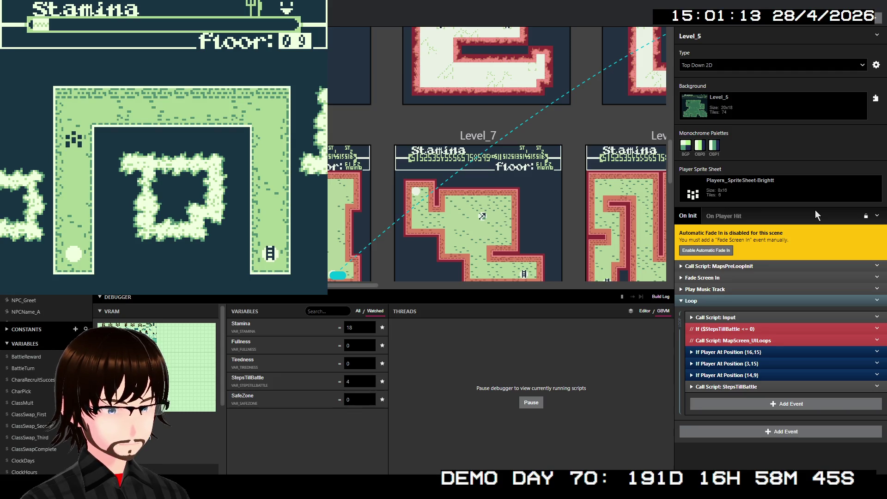
key(Return)
key(Down)
key(Down)
key(Down)
key(z)
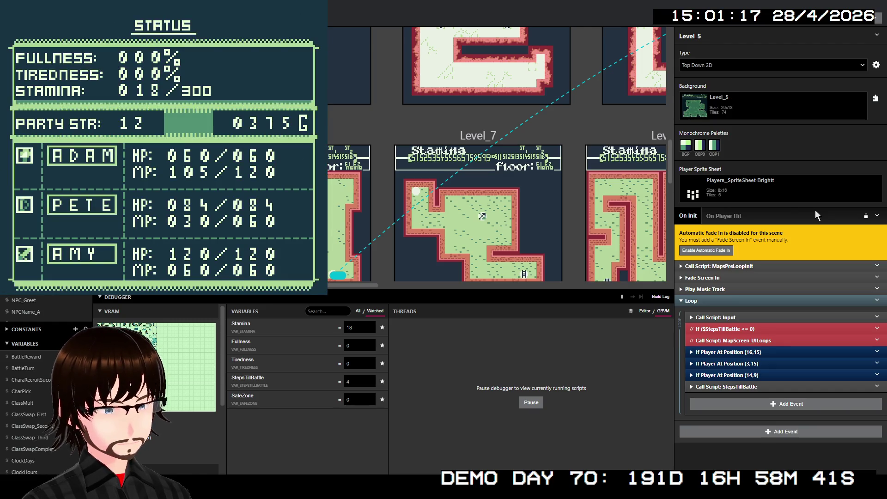
key(x)
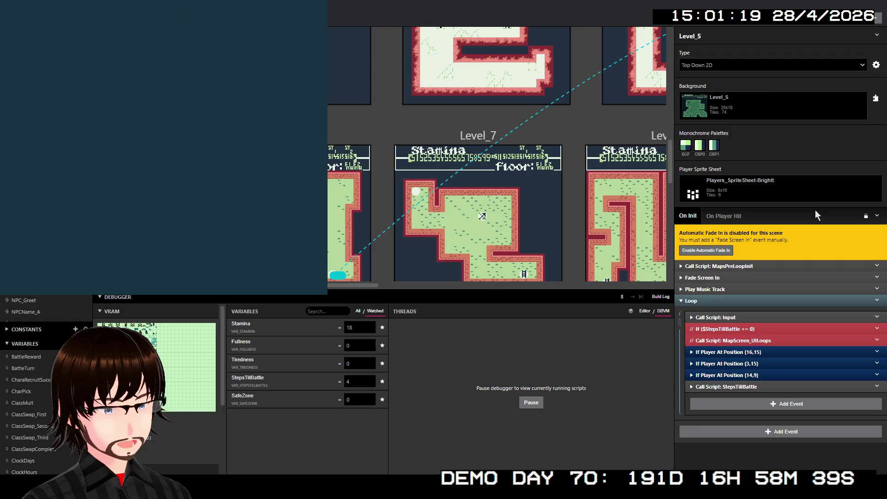
key(Right)
key(Right)
key(Right)
key(Right)
key(Right)
key(Right)
key(Right)
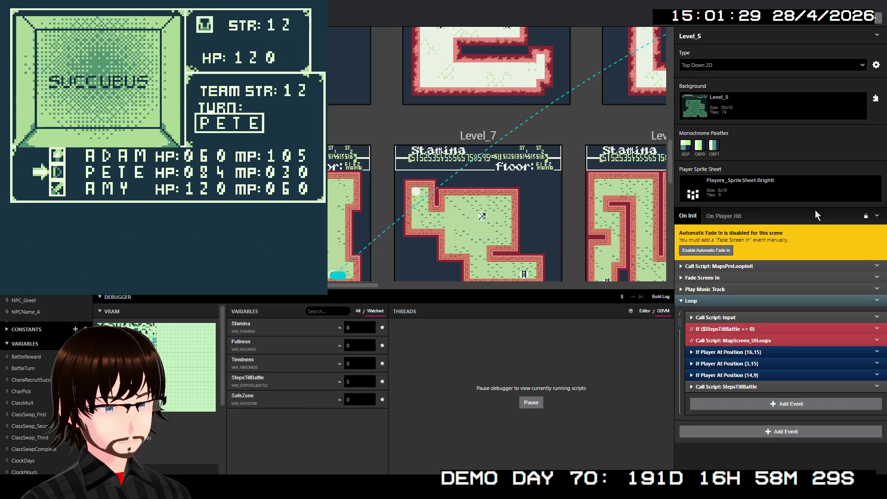
Defeat the Succubus with one of Pete's skills, earning 84G
key(Down)
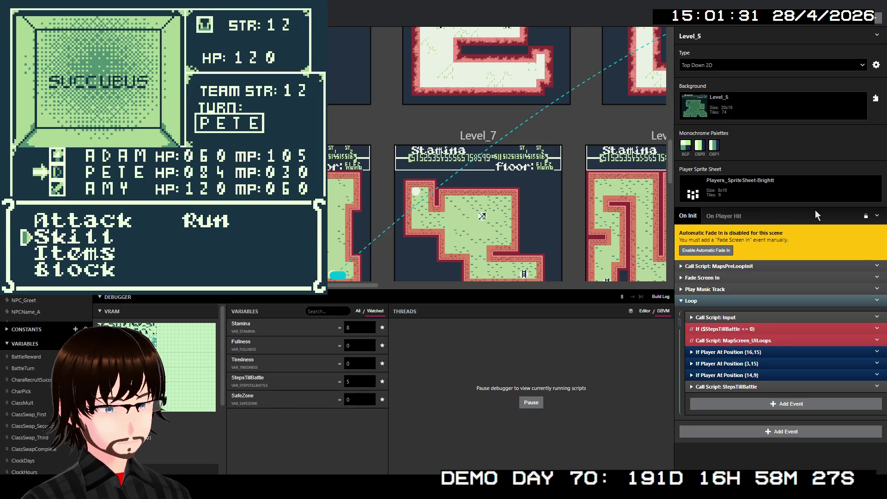
key(z)
key(z)
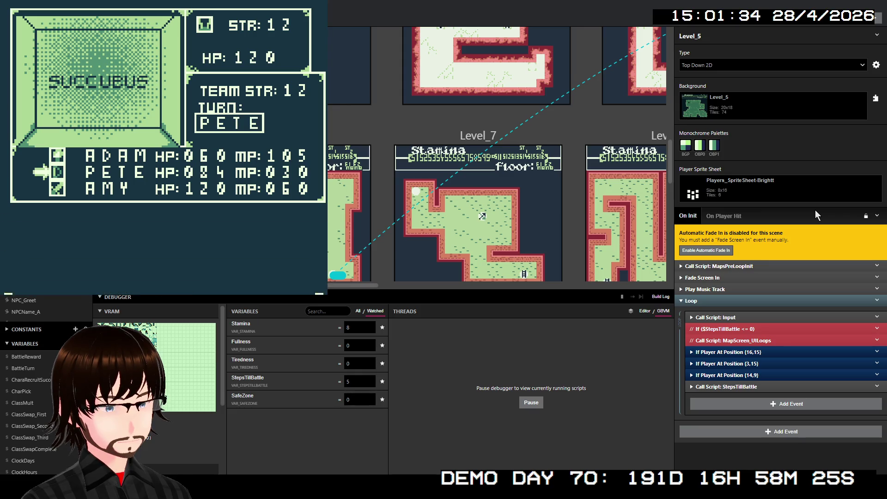
key(z)
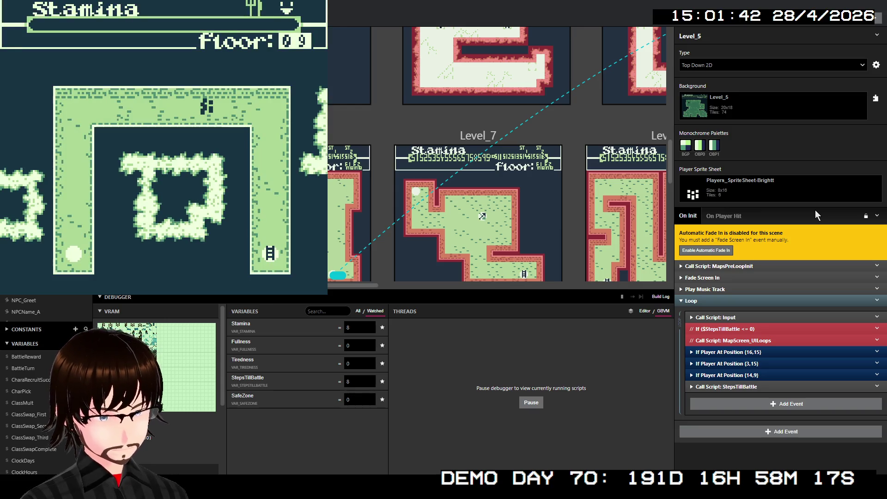
Walk right and down until Stamina hits 0, then read the hunger and passing-out warnings
key(Right)
key(Right)
key(Right)
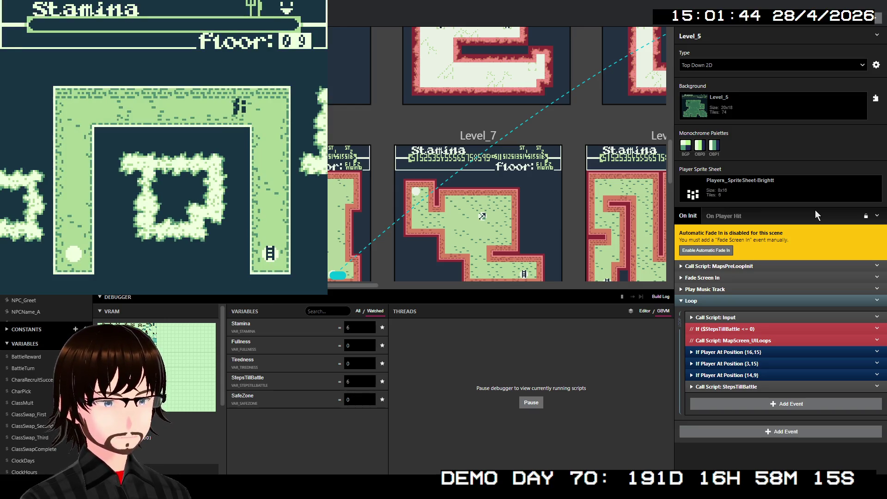
key(Right)
key(Down)
key(Down)
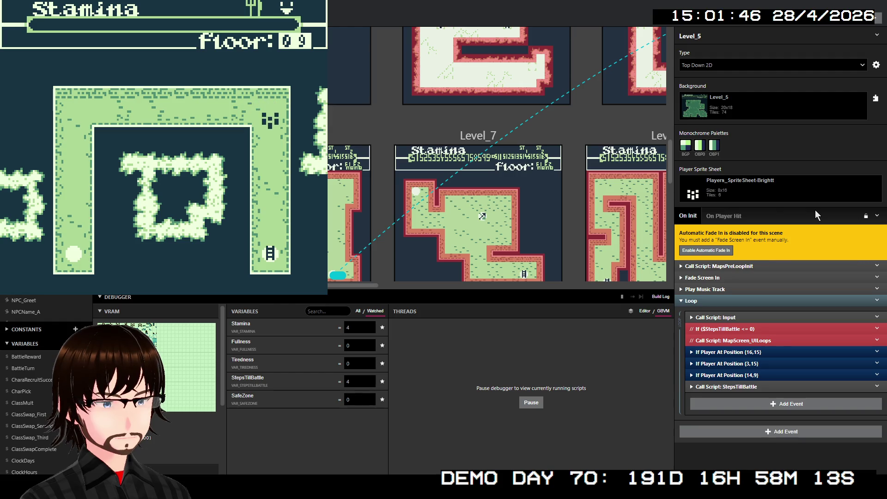
key(Down)
key(Down)
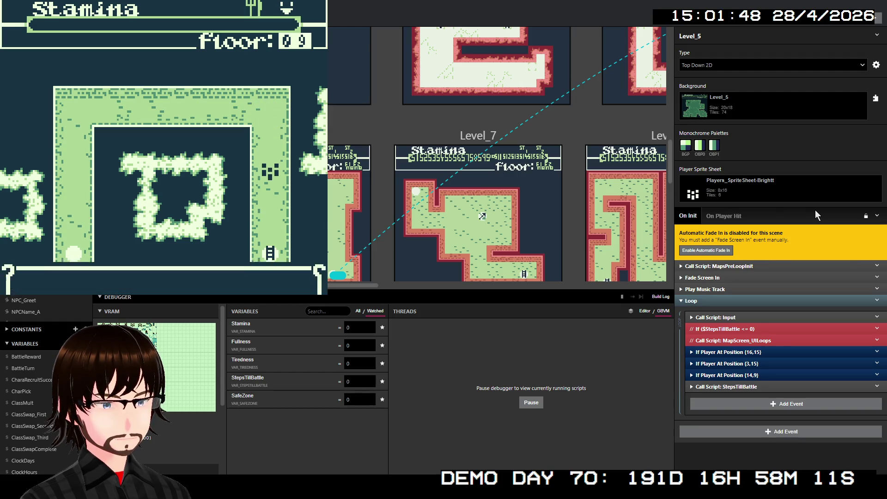
key(z)
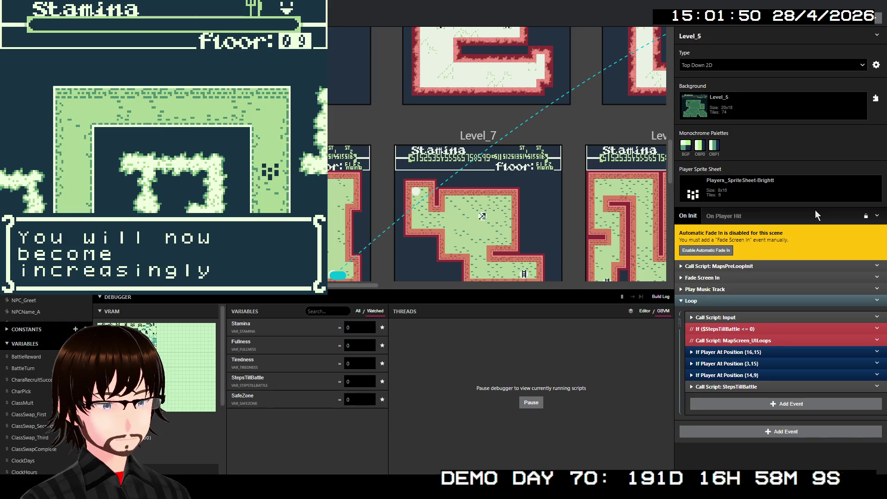
key(z)
key(z)
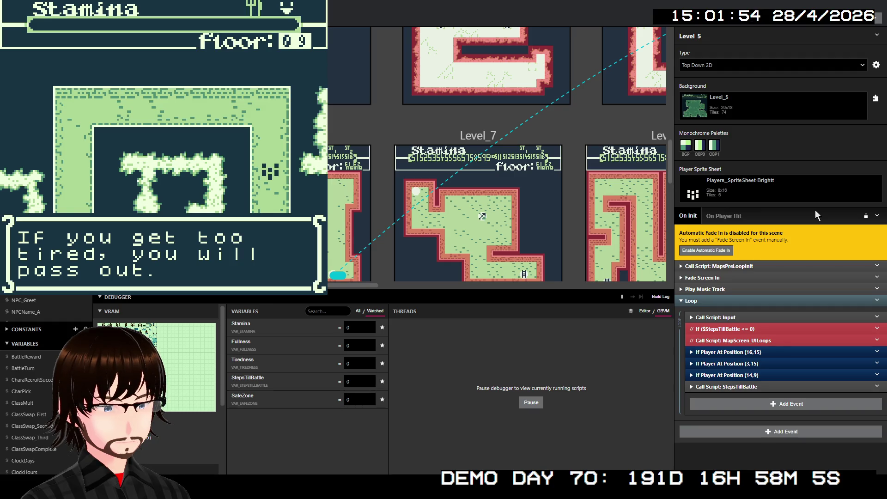
key(z)
key(z)
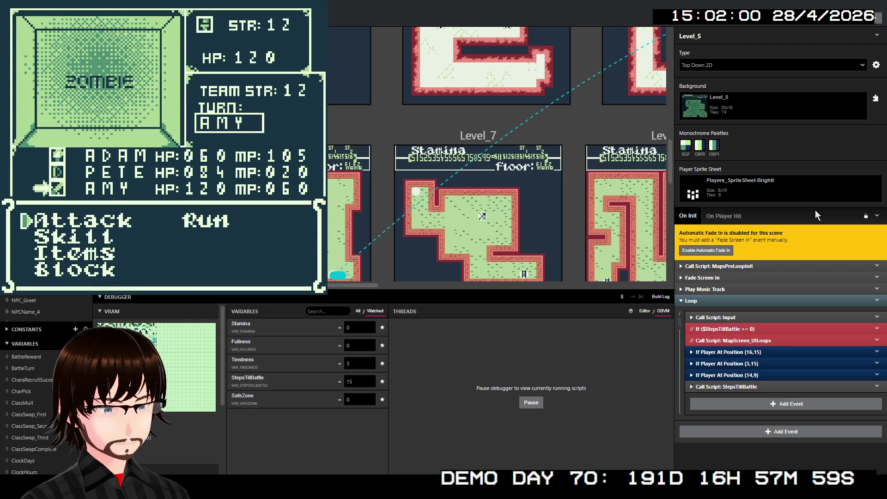
Defeat the Zombie with an attack and the Fire skill, collecting the 108G reward
key(z)
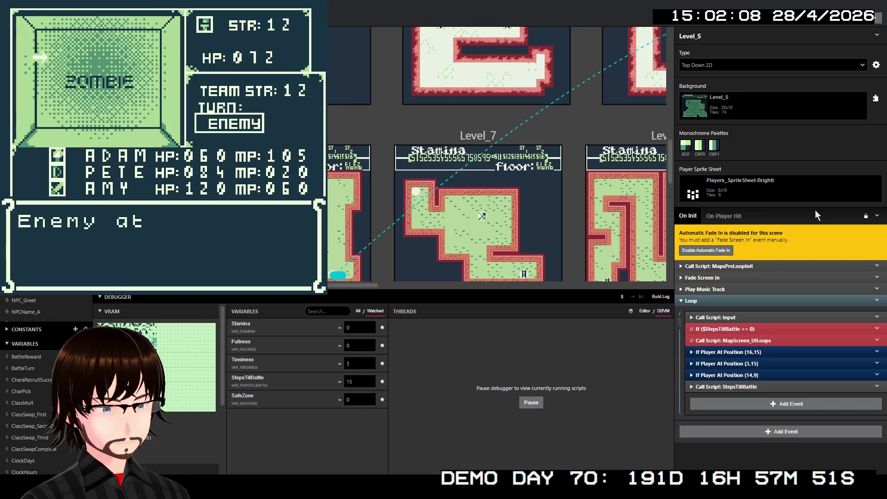
key(Down)
key(z)
key(z)
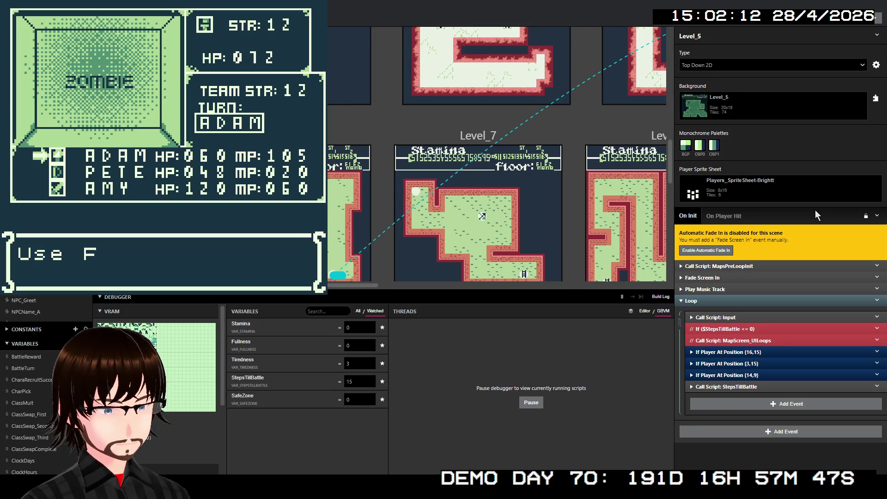
key(z)
key(z)
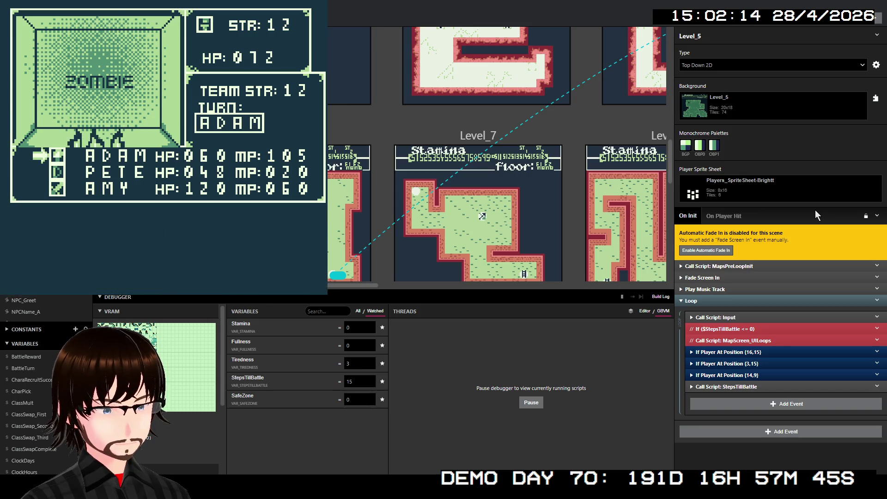
key(z)
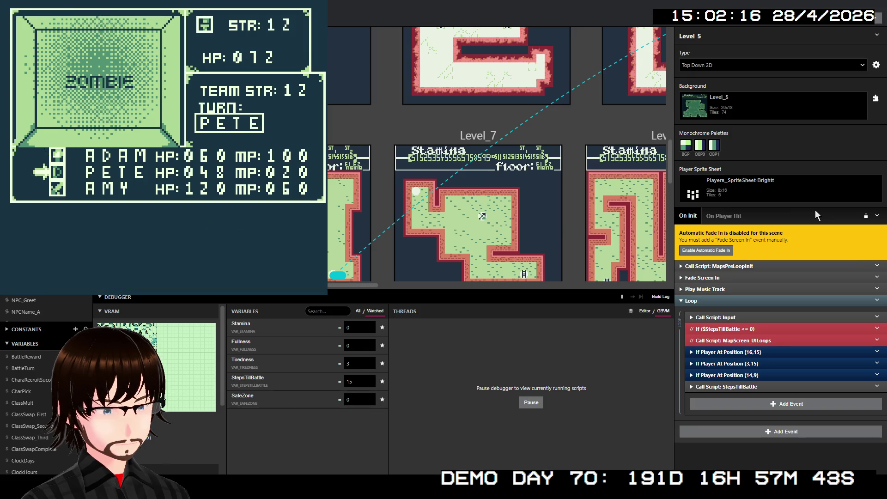
key(z)
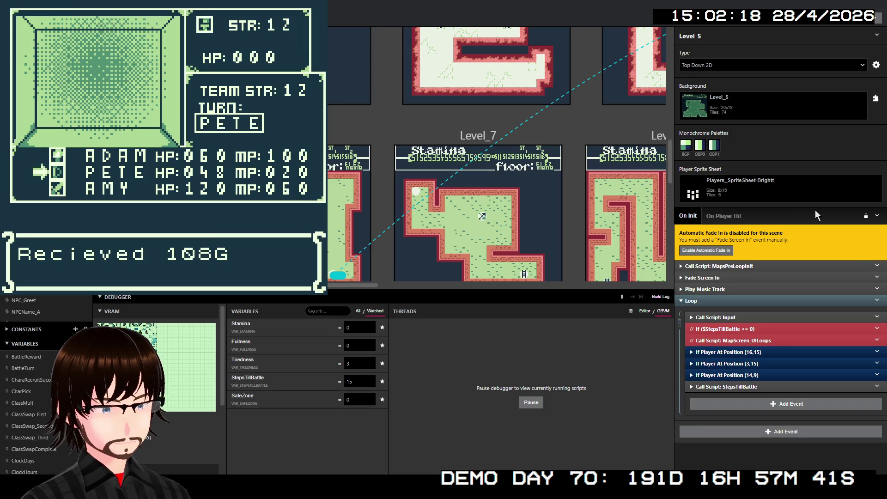
key(z)
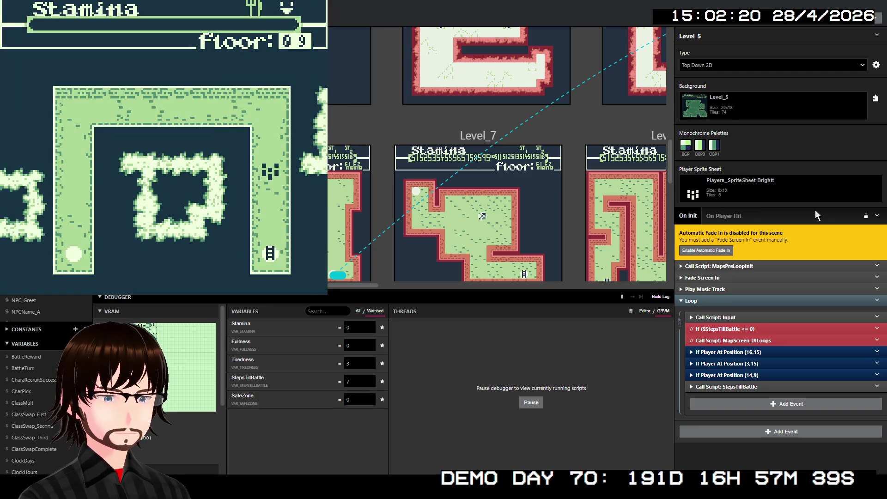
Walk down onto the stairs and choose to descend to floor 10
key(Down)
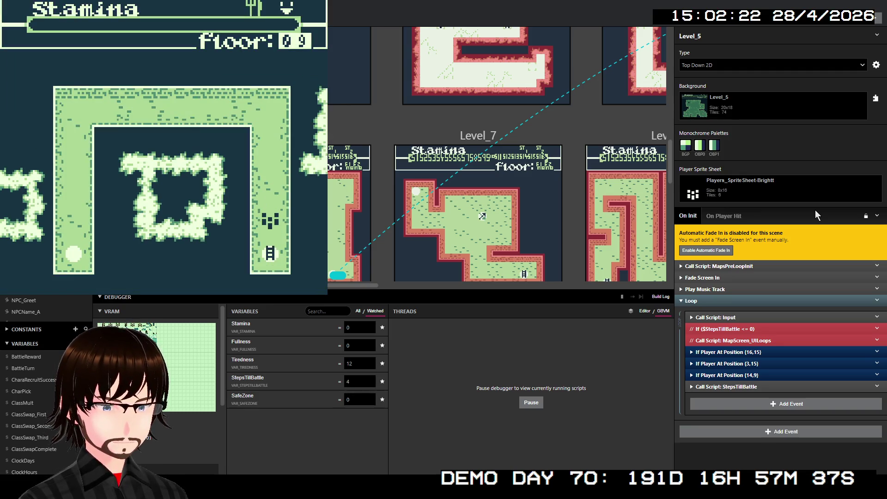
key(Down)
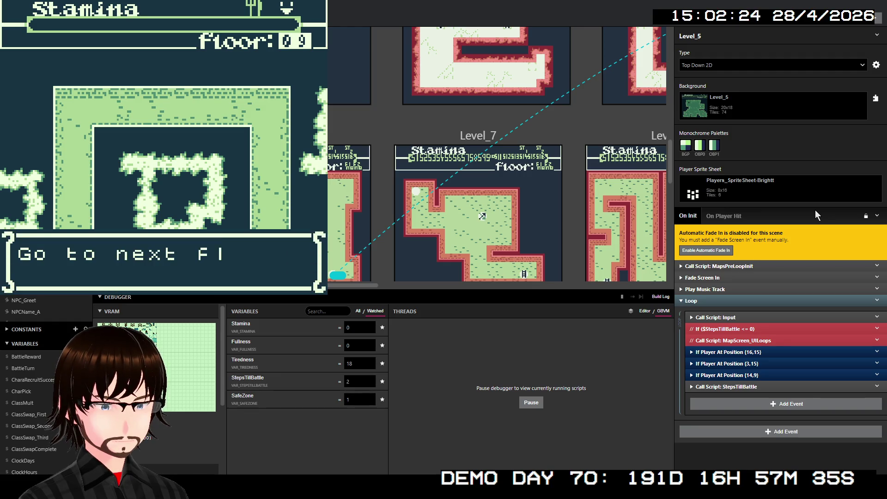
key(z)
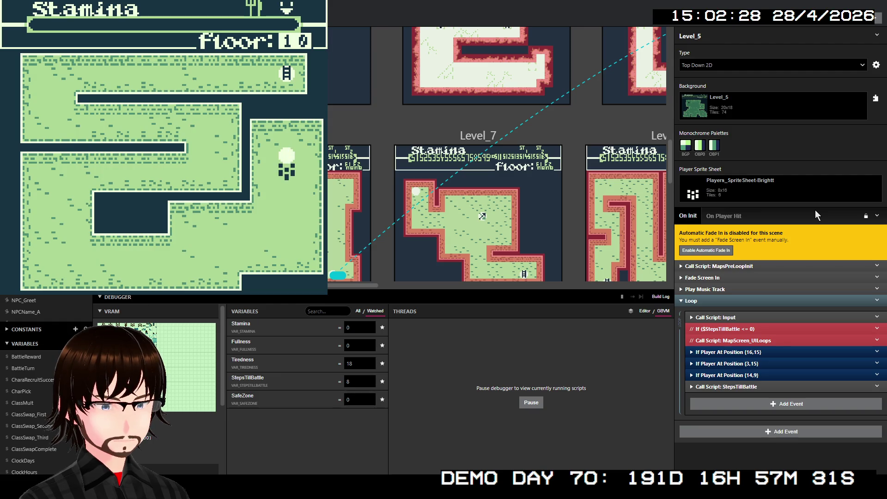
Walk floor 10 and win two battles, including the rats, with skill attacks
key(Down)
key(Down)
key(Down)
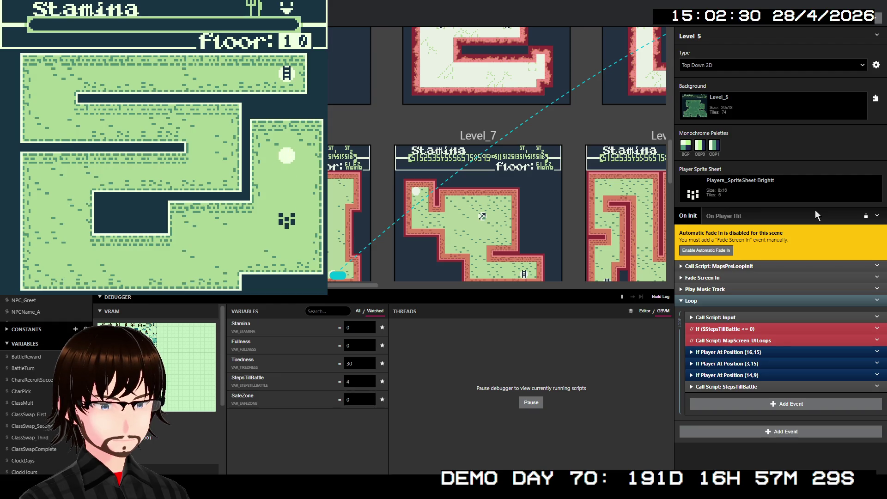
key(Left)
key(Left)
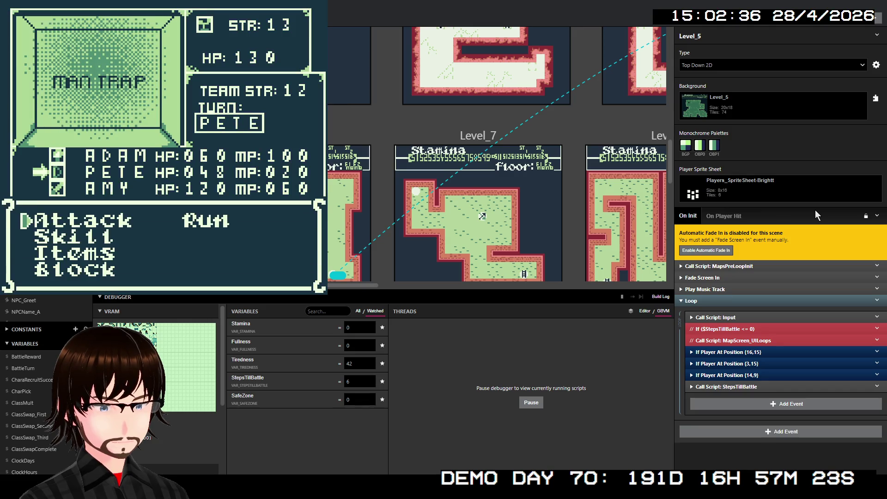
key(Down)
key(z)
key(z)
key(z)
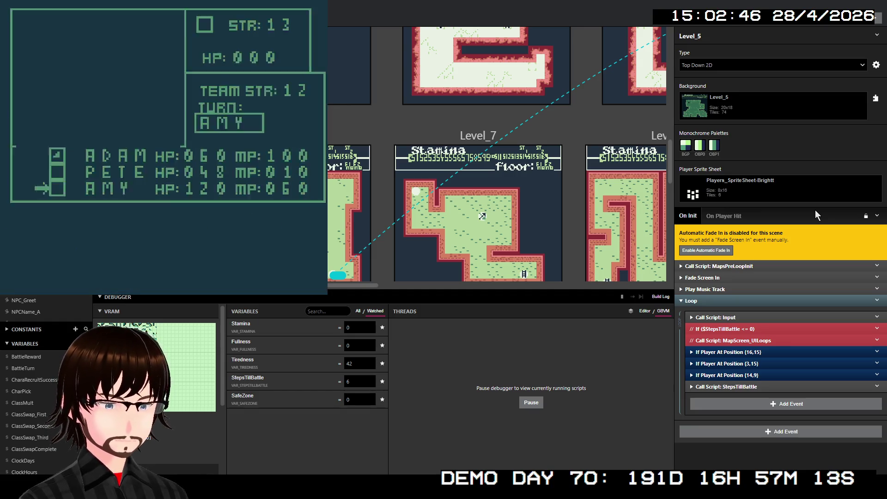
key(Left)
key(Left)
key(Left)
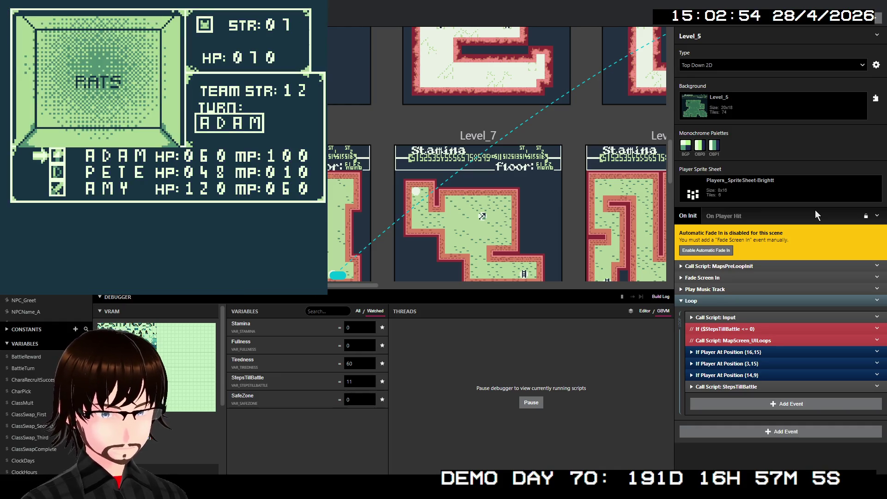
key(Down)
key(z)
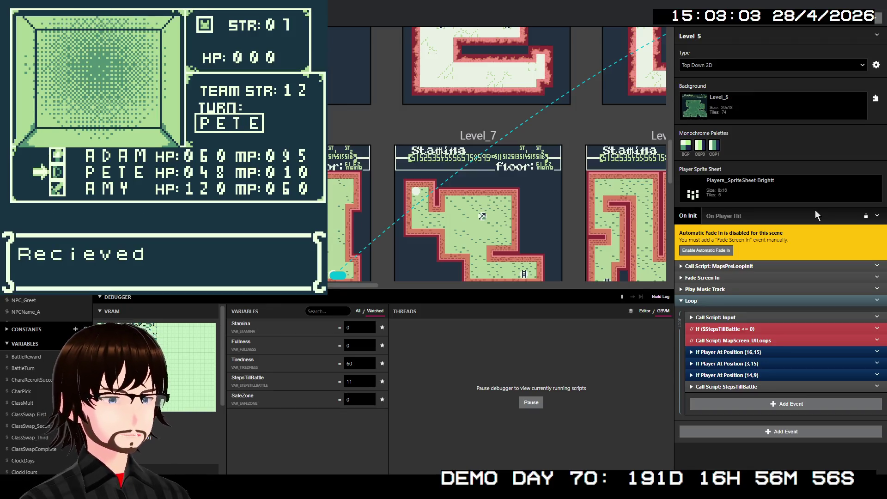
key(Left)
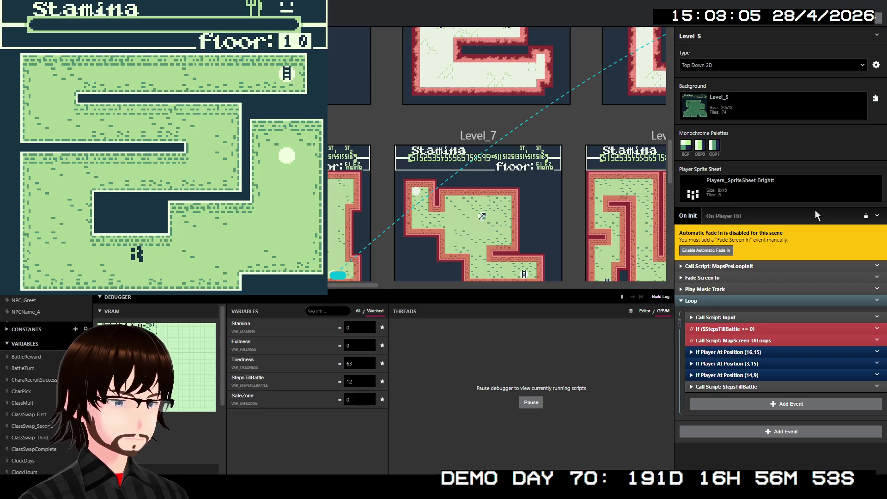
Walk left and up, then check the party Status screen
key(Left)
key(Left)
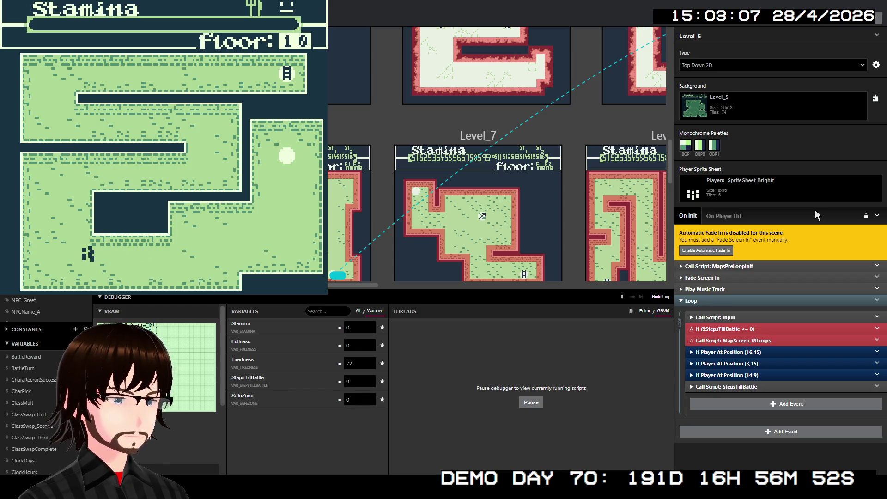
key(Up)
key(Up)
key(Up)
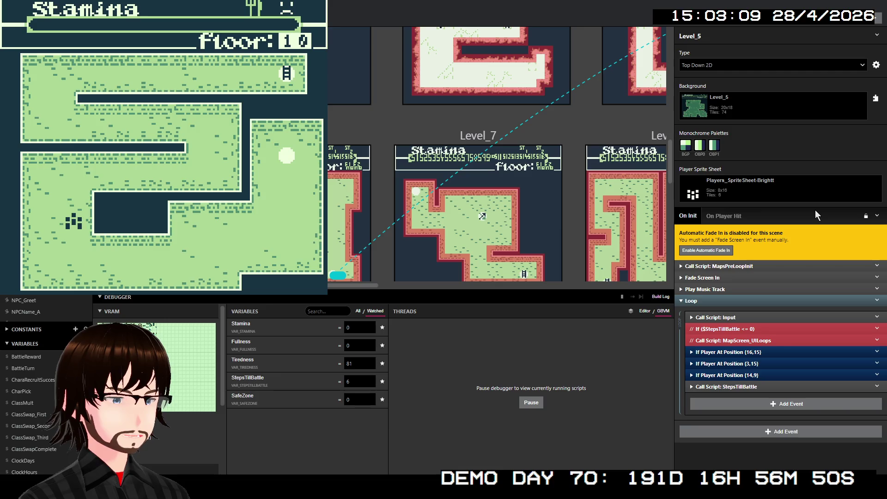
key(Right)
key(Return)
key(Down)
key(Down)
key(Down)
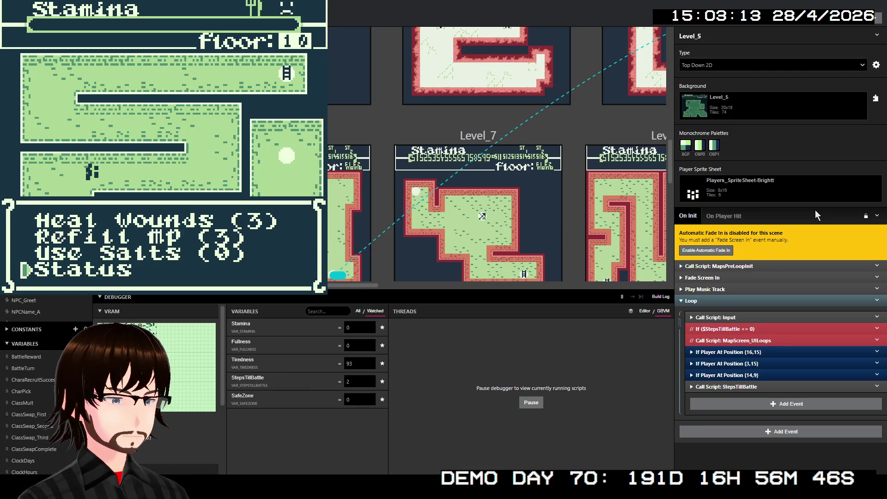
key(z)
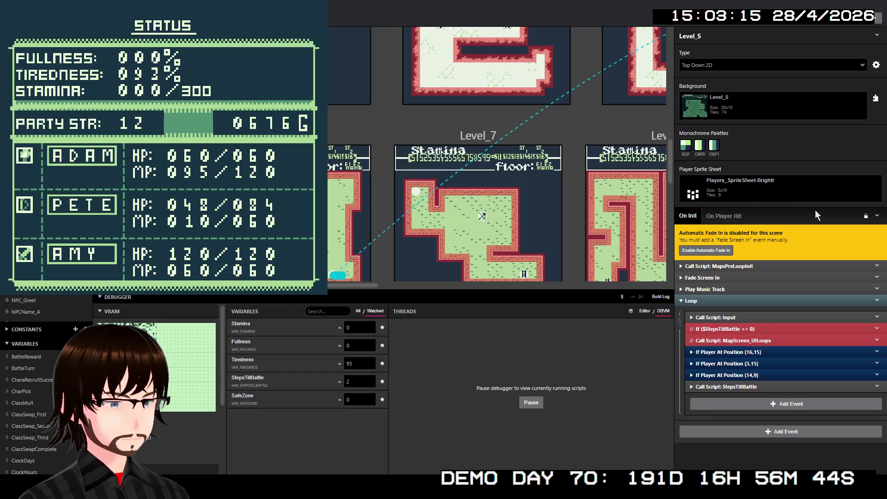
key(x)
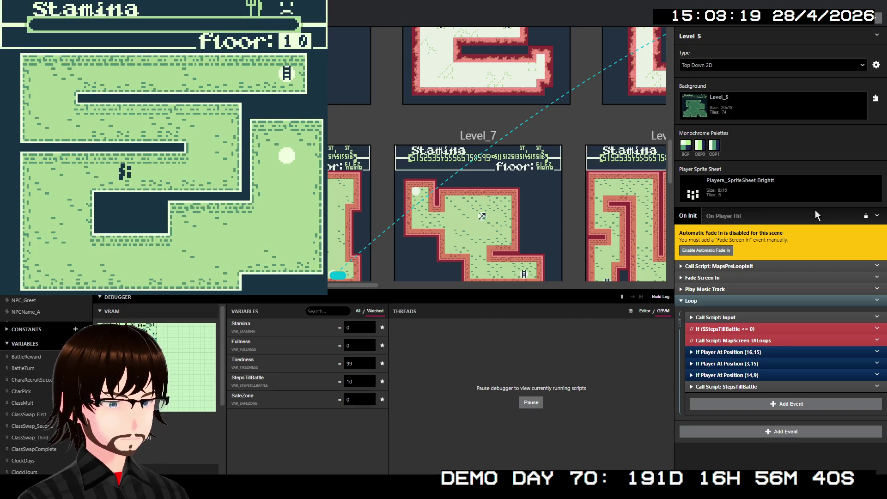
Walk right, up and left until the next battle triggers
key(Right)
key(Right)
key(Right)
key(Up)
key(Up)
key(Up)
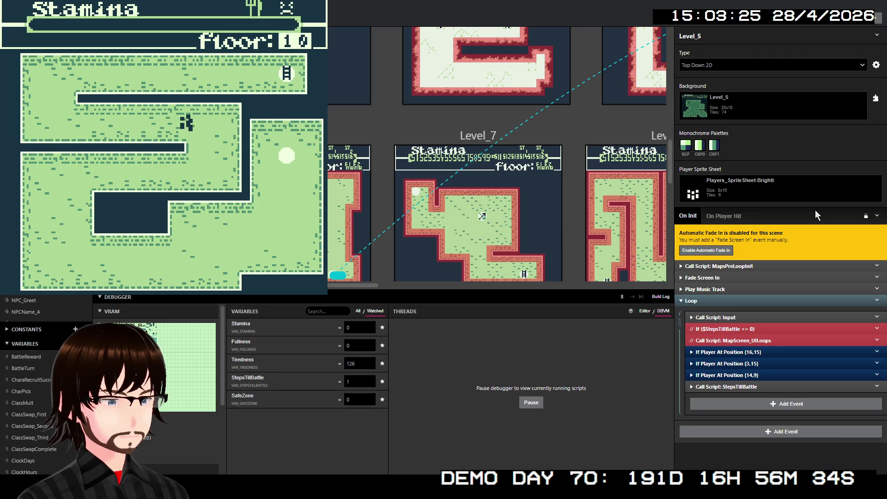
key(Left)
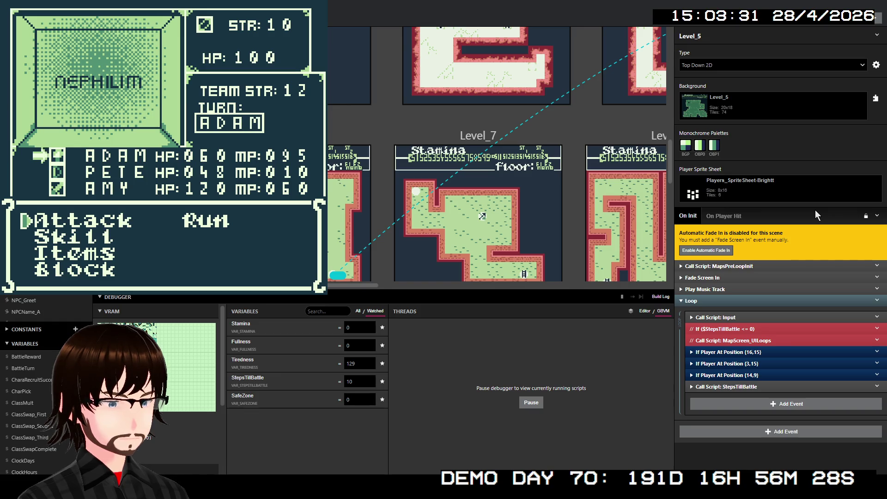
Bring the Nephilim to 000 HP with an attack and Pete's TrueShot, then open the field menu
key(Down)
key(Up)
key(z)
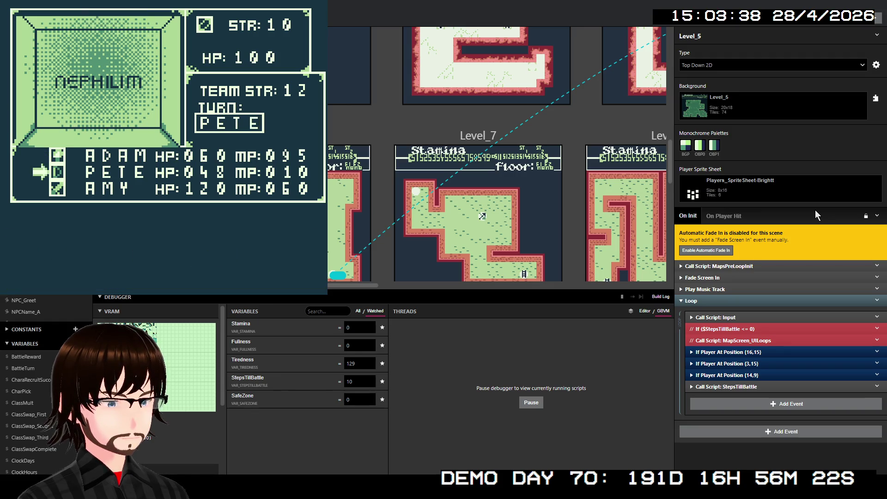
key(Down)
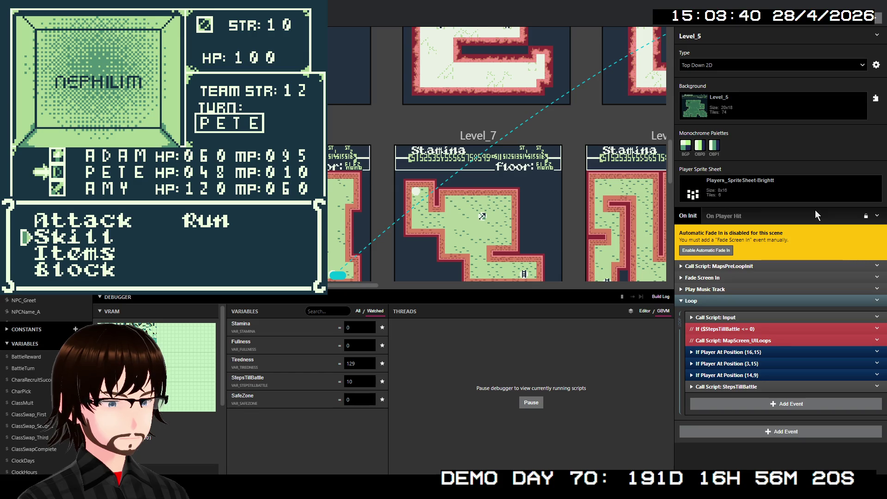
key(z)
key(z)
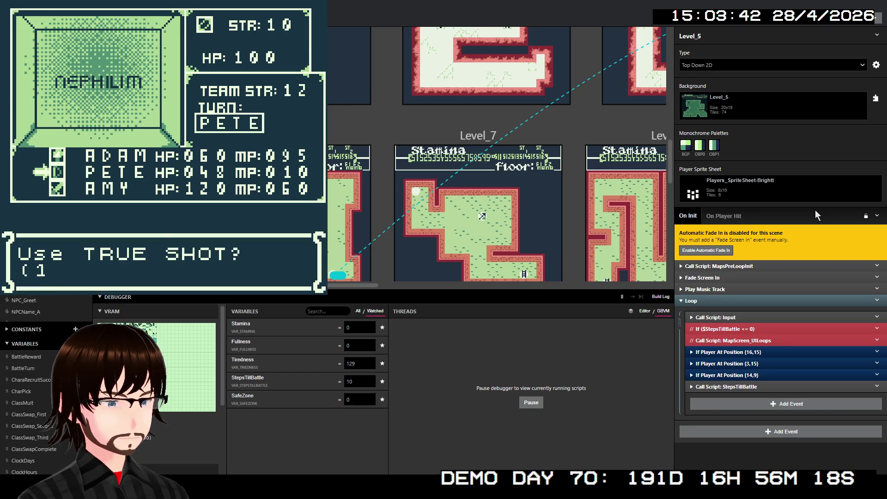
key(z)
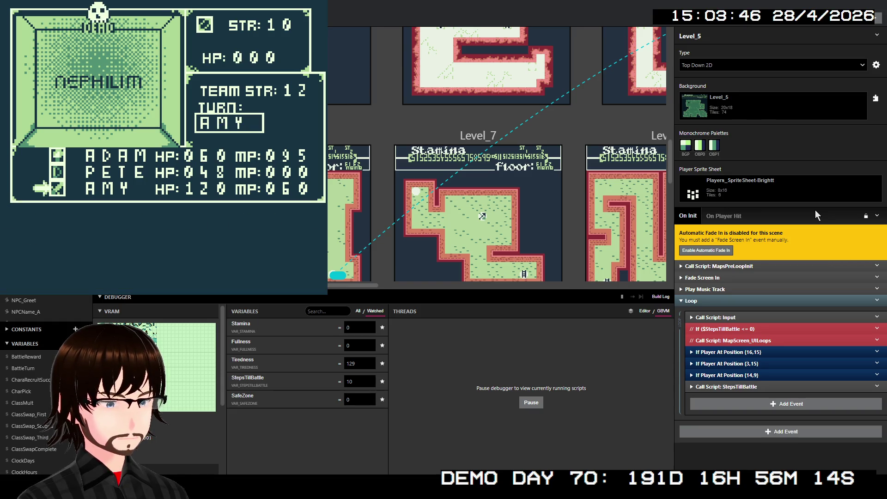
key(Return)
key(Down)
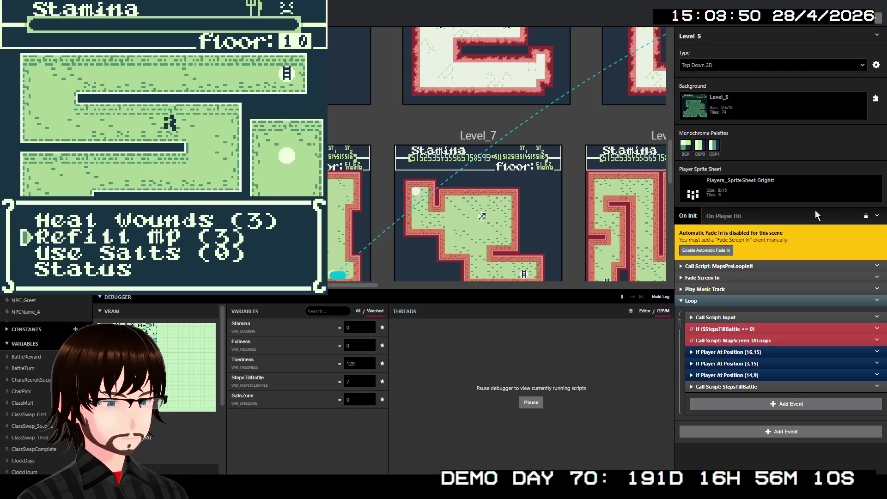
Heal PETE with Heal Wounds from the field menu
key(Up)
key(z)
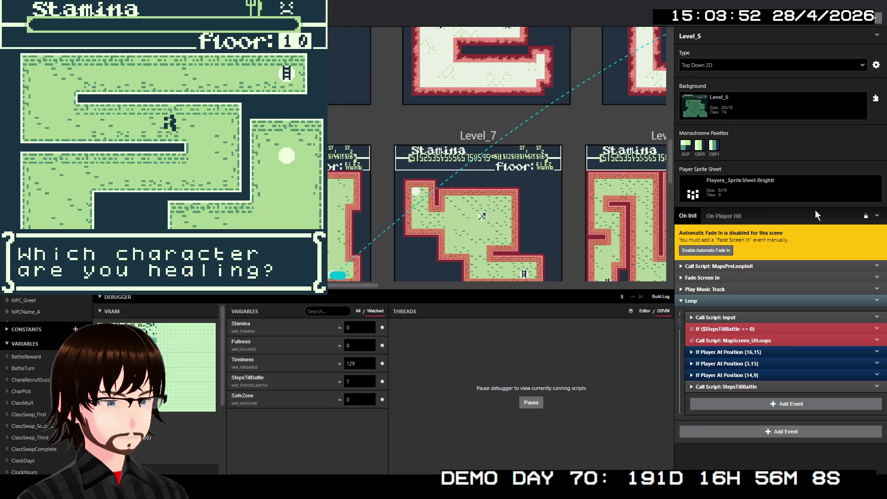
key(Down)
key(z)
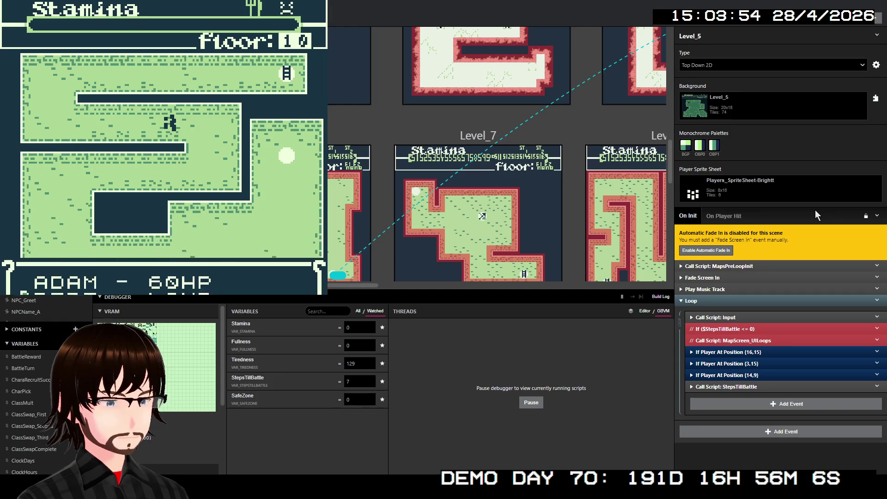
key(z)
Check the party Status screen, then walk left, up and right until a Fallen Angel attacks
key(Return)
key(Down)
key(Down)
key(Down)
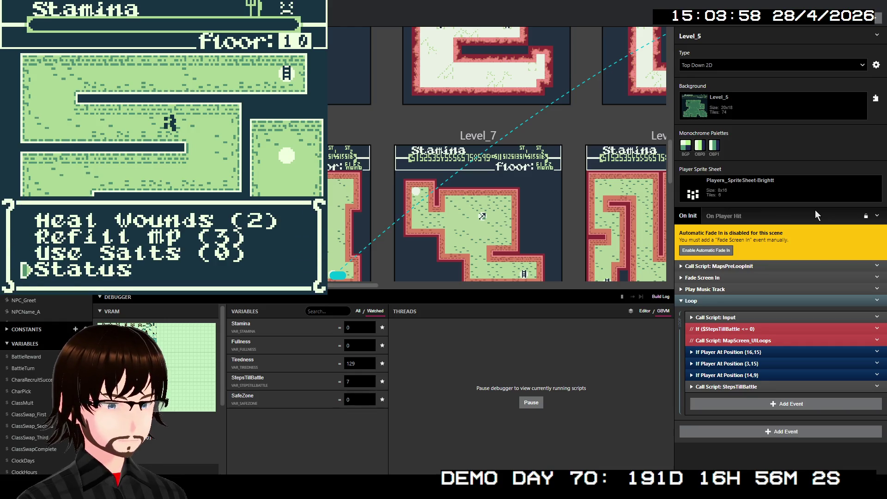
key(z)
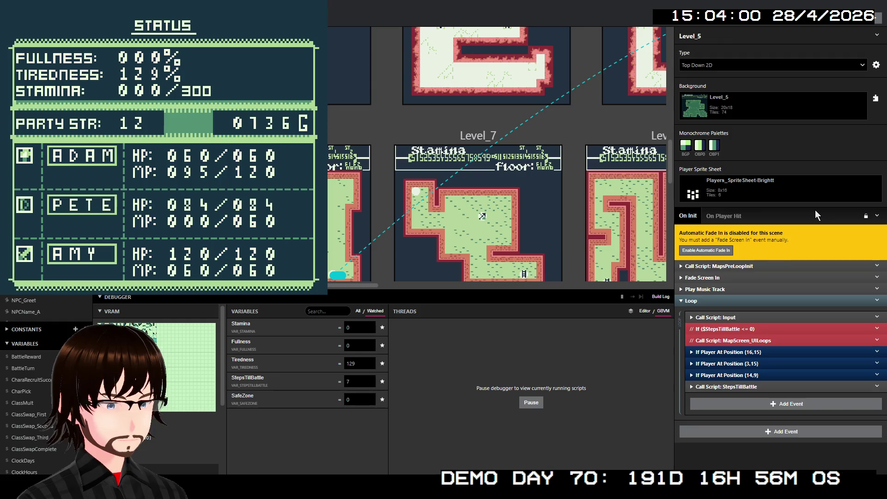
key(x)
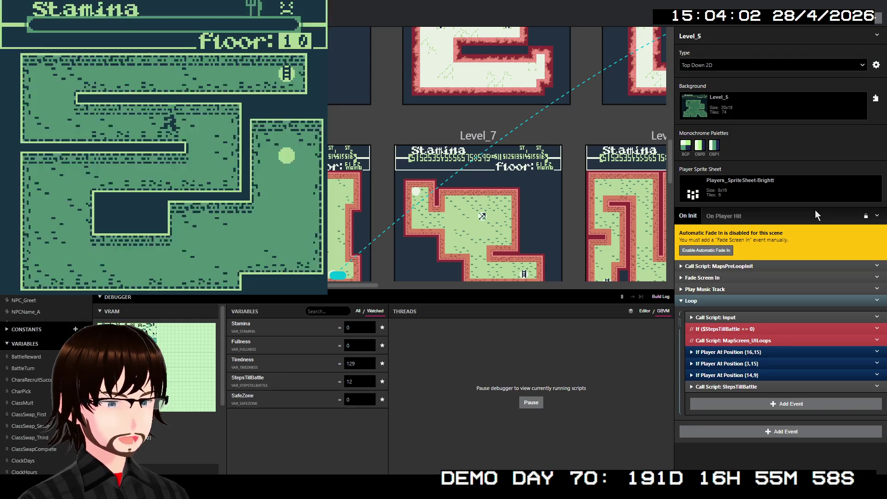
key(Left)
key(Left)
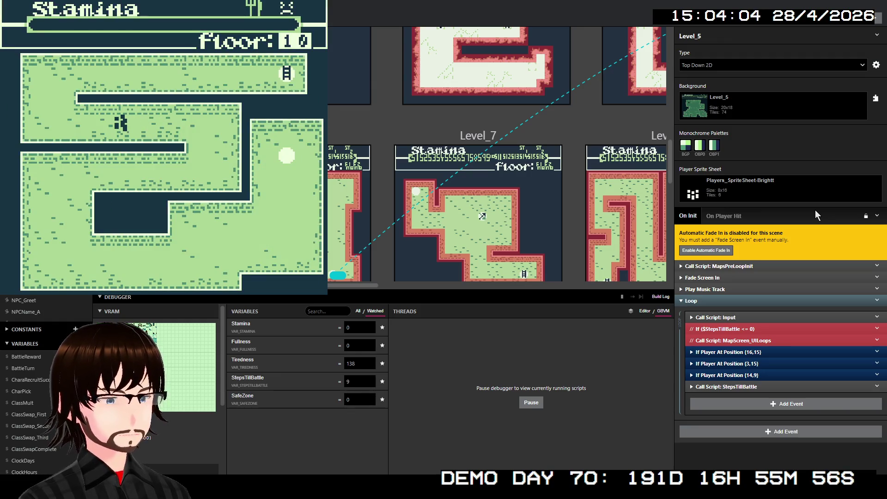
key(Left)
key(Left)
key(Up)
key(Up)
key(Up)
key(Right)
key(Right)
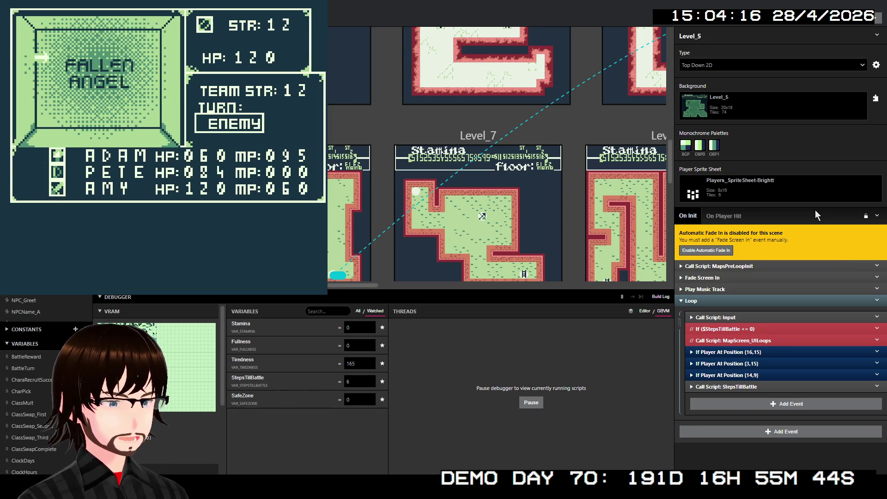
Cast ADAM's Fire skill on the Fallen Angel
key(Down)
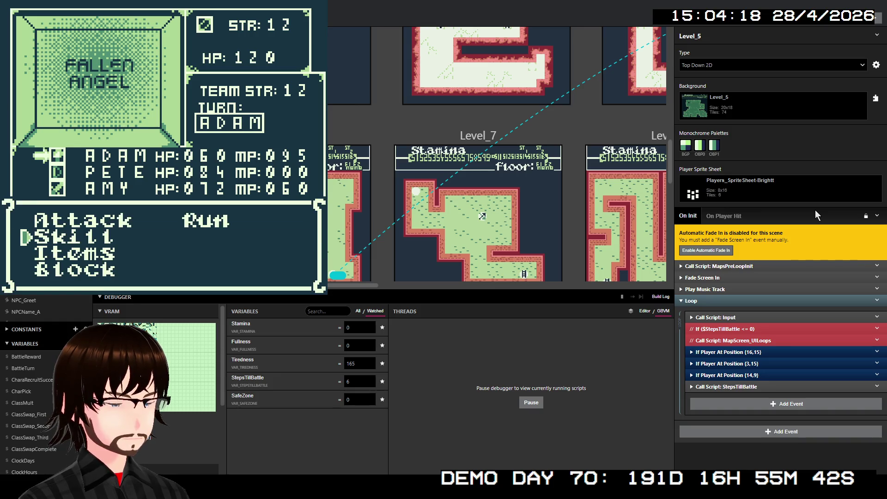
key(z)
key(z)
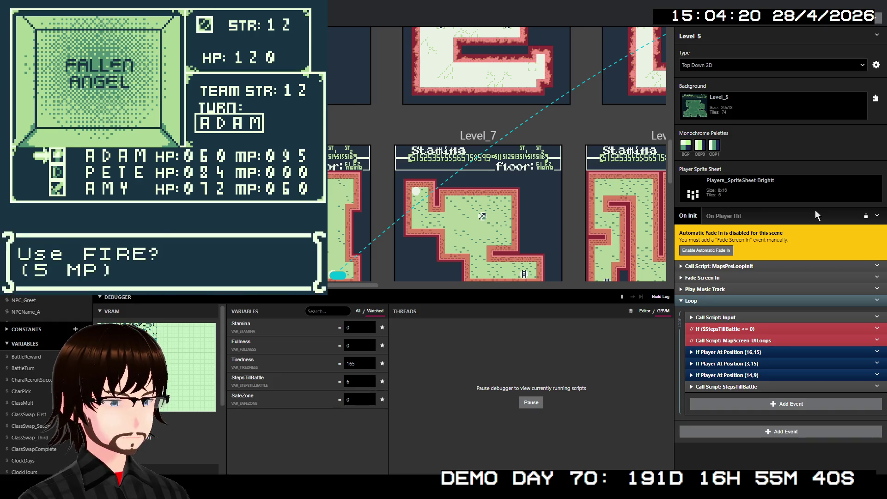
key(z)
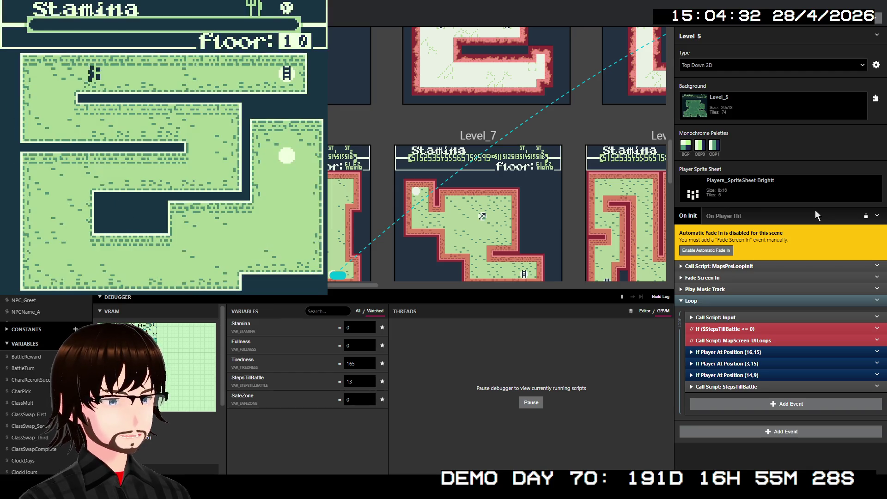
Review the party Status screen, then walk right until Tiredness reaches 198
key(Right)
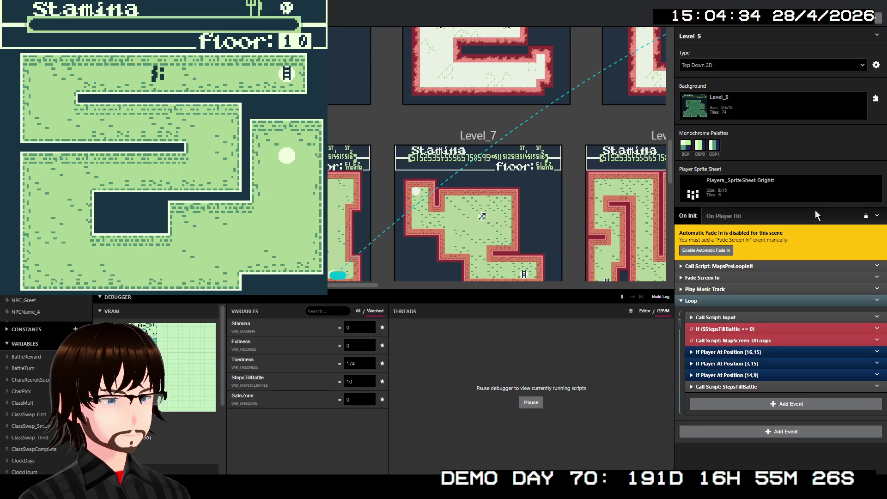
key(Return)
key(Down)
key(Down)
key(Down)
key(z)
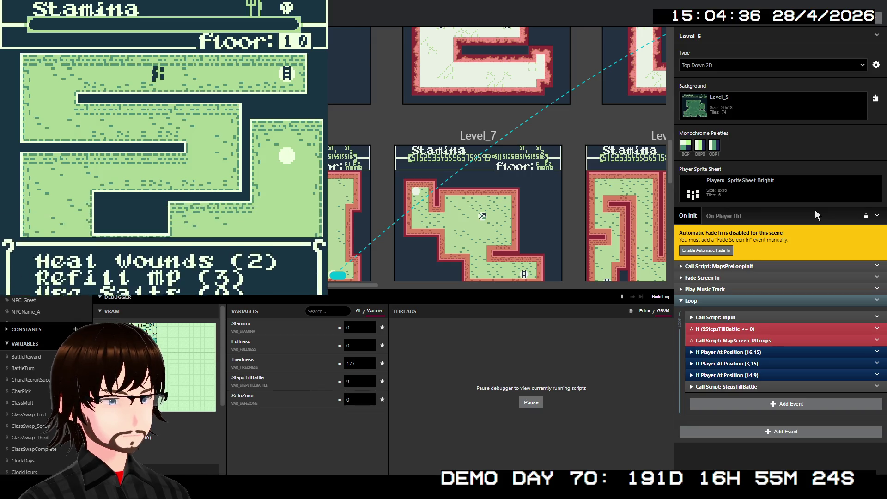
key(z)
key(Right)
key(Right)
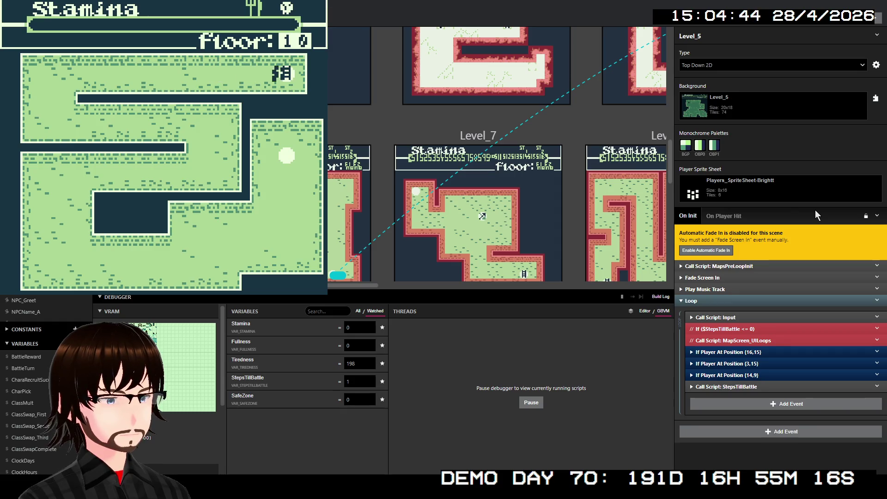
key(Right)
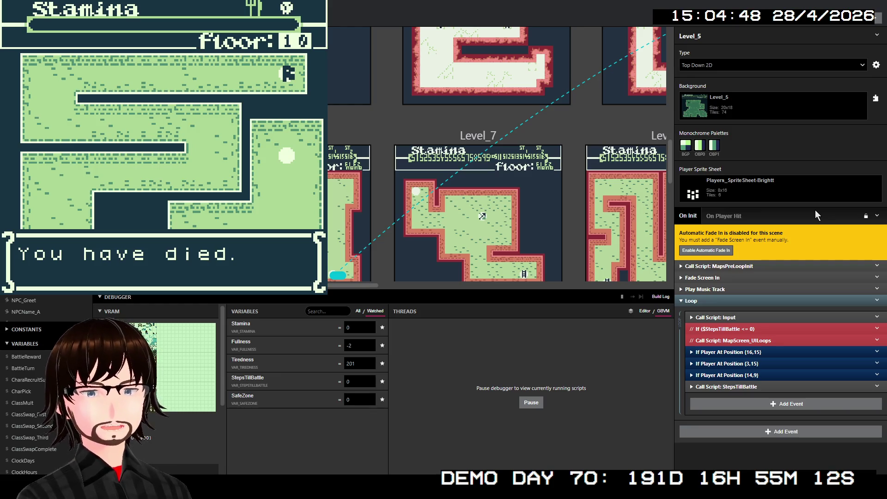
Advance through the death message, Game over and save-deletion warning to the title screen
key(z)
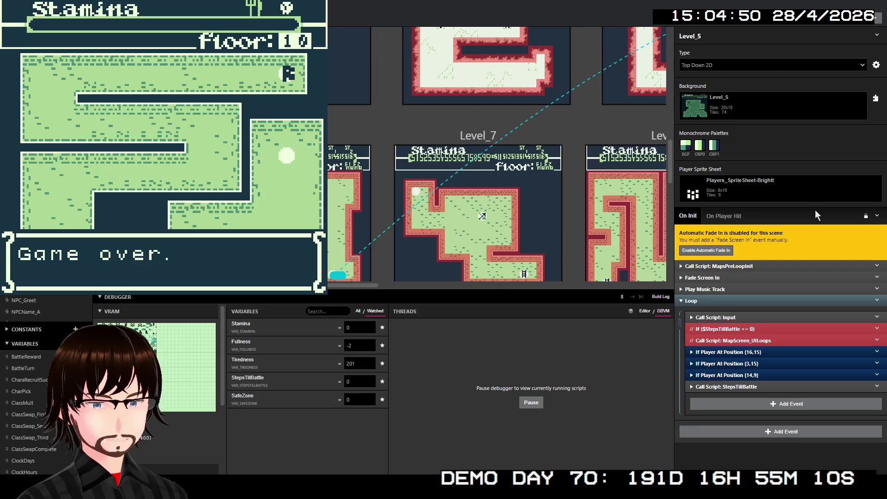
key(z)
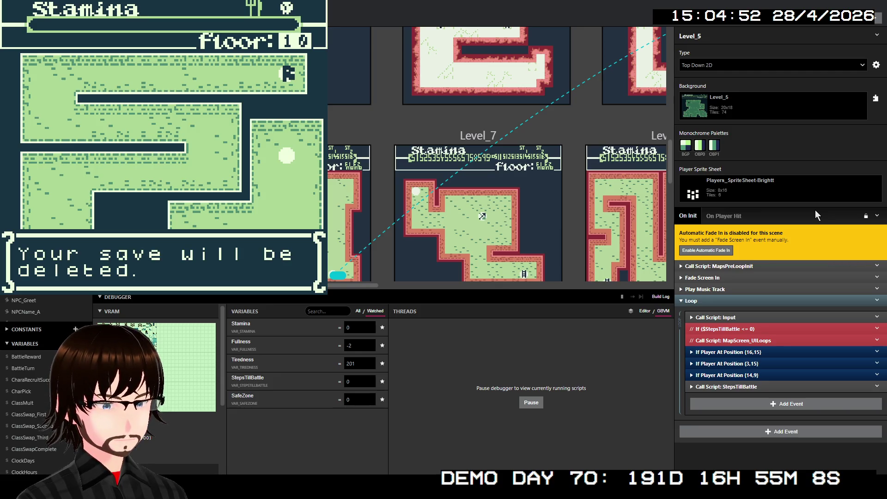
key(z)
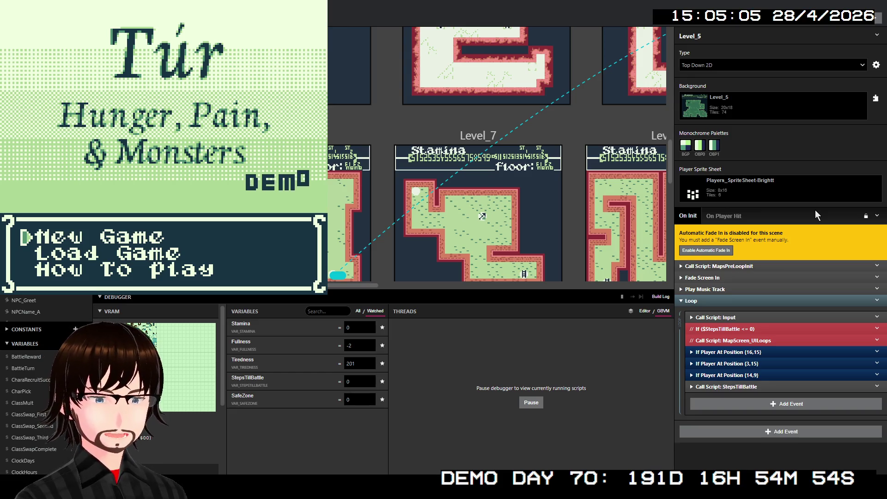
Close the playtest window and select the Intro Credits scene on the canvas
click(460, 54)
scroll(237, 148, left, 5)
scroll(427, 132, up, 3)
scroll(427, 132, up, 5)
click(326, 69)
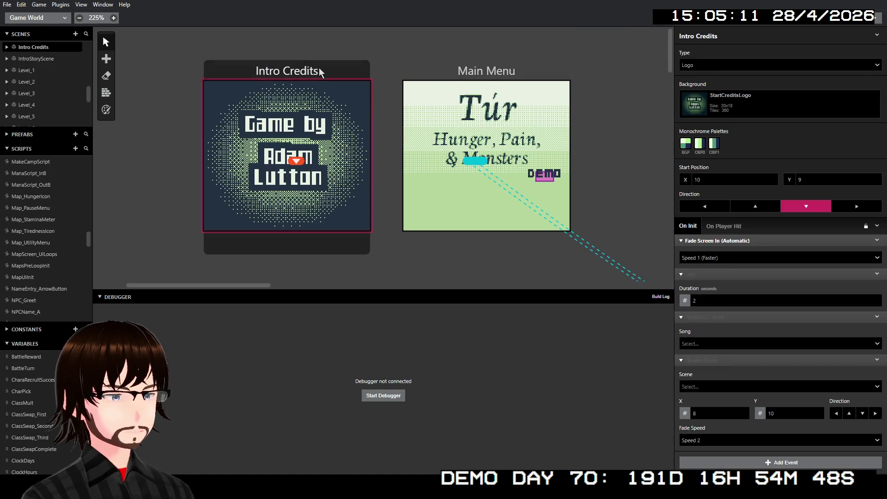
Copy the MainMenu Play Music Track event and paste it before Main Menu's Deactivate Player event
right_click(737, 317)
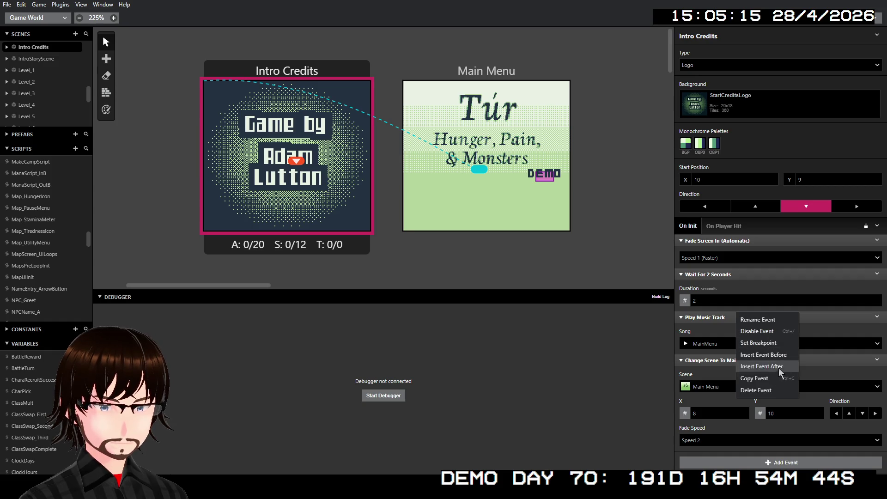
click(772, 382)
click(556, 120)
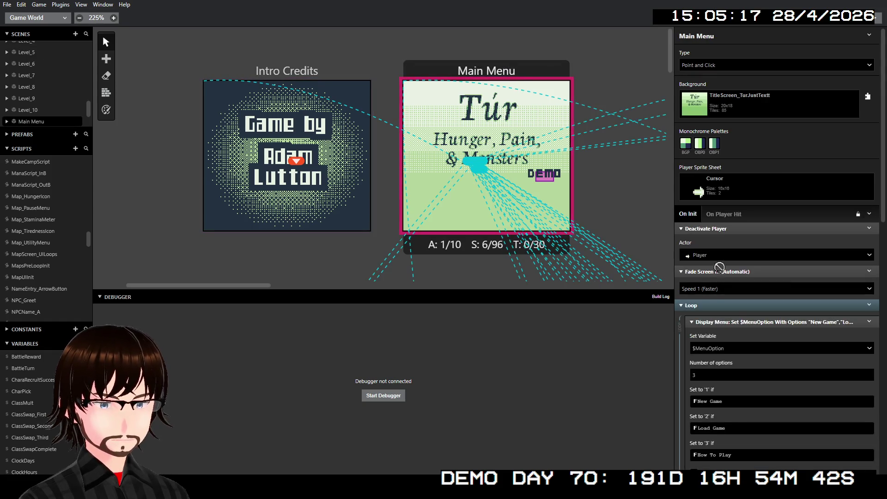
right_click(743, 229)
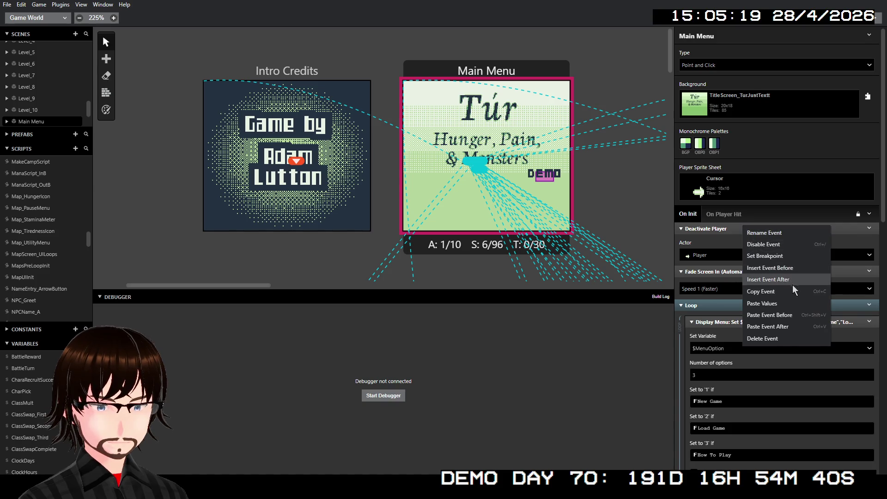
click(769, 315)
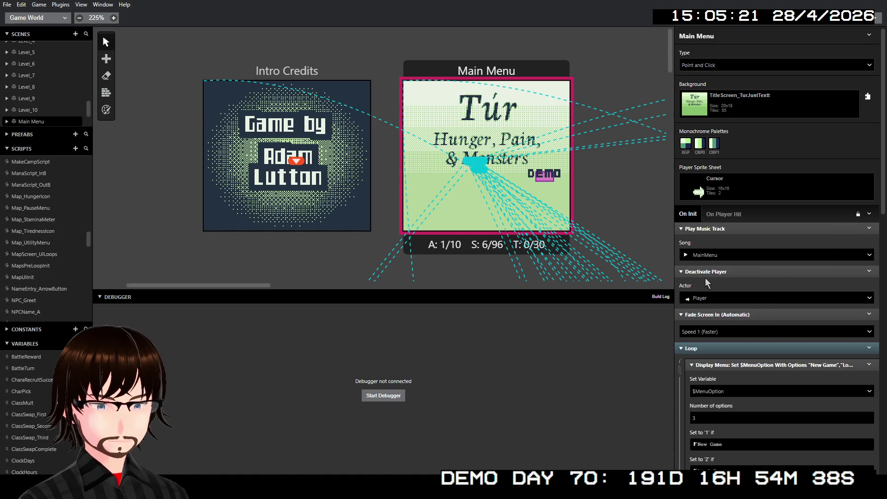
Scroll through the Main Menu script, including its New Game / Load Game / How To Play menu
scroll(720, 268, down, 4)
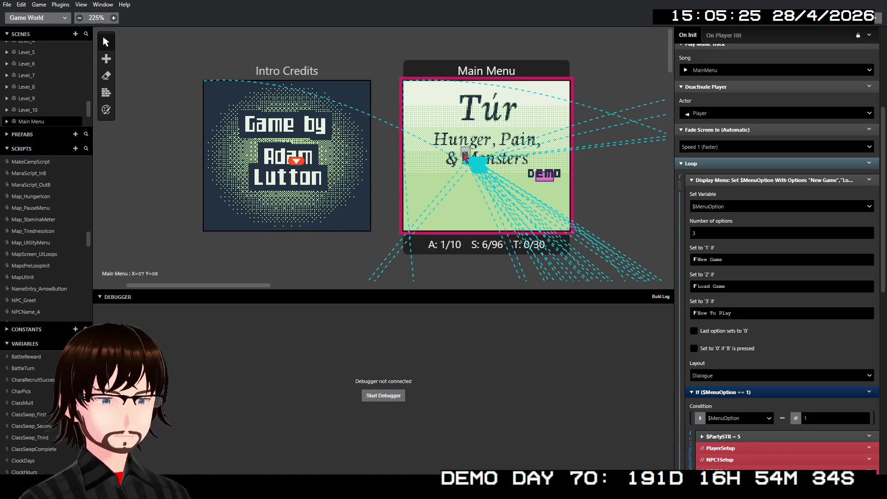
scroll(439, 134, right, 3)
scroll(439, 138, down, 2)
scroll(438, 137, right, 6)
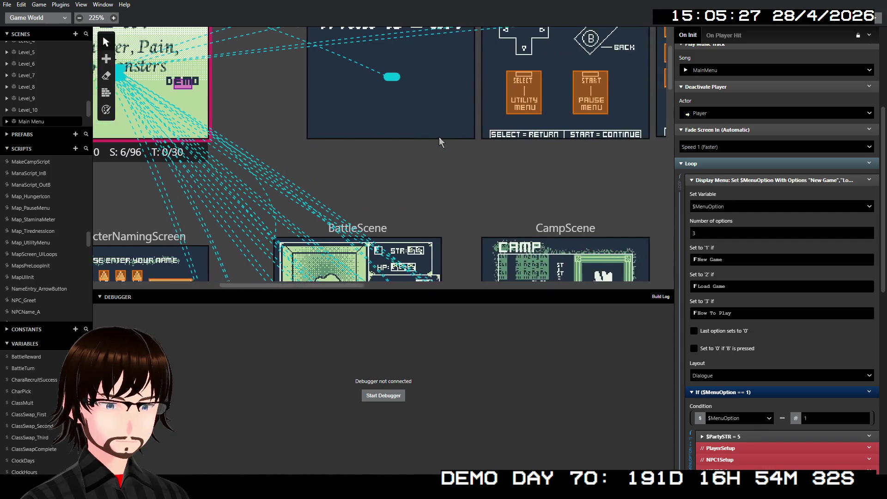
scroll(425, 132, down, 4)
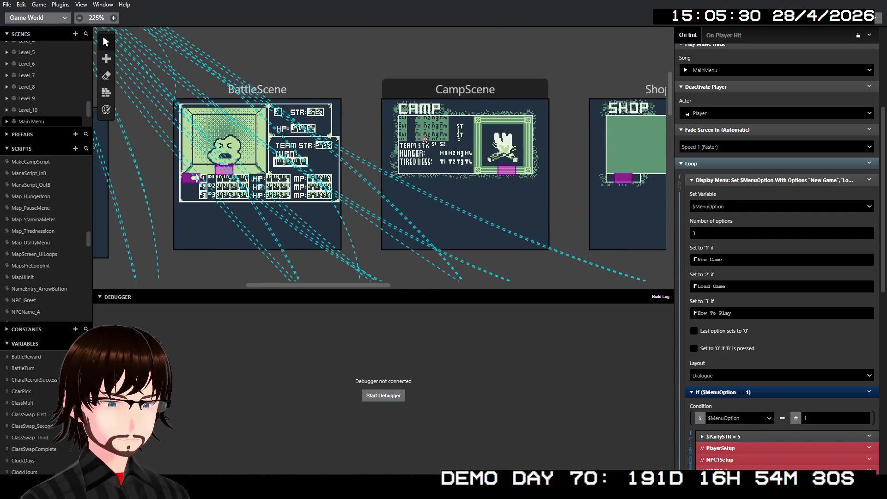
scroll(406, 138, down, 3)
scroll(389, 140, left, 2)
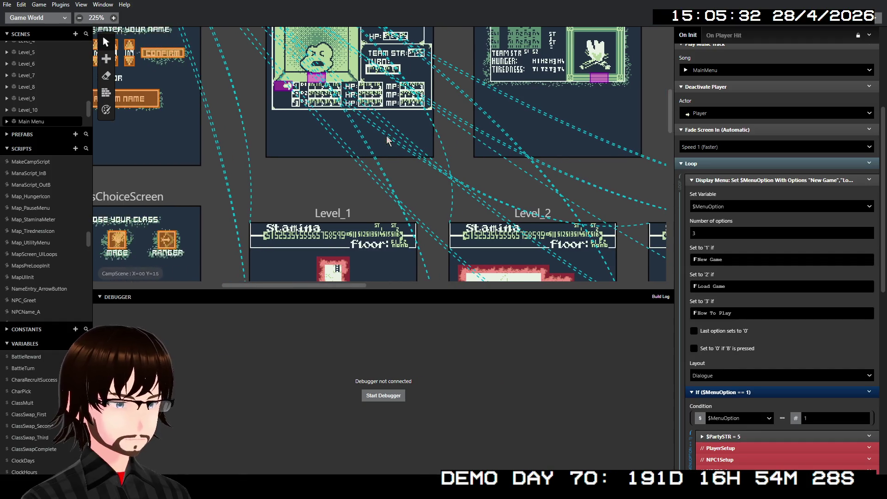
scroll(384, 123, down, 3)
scroll(383, 123, up, 4)
scroll(384, 125, up, 2)
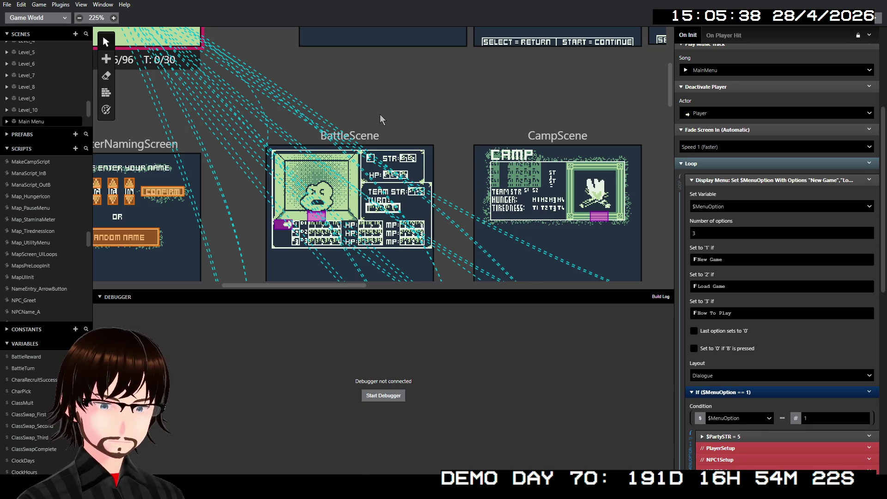
scroll(416, 111, up, 4)
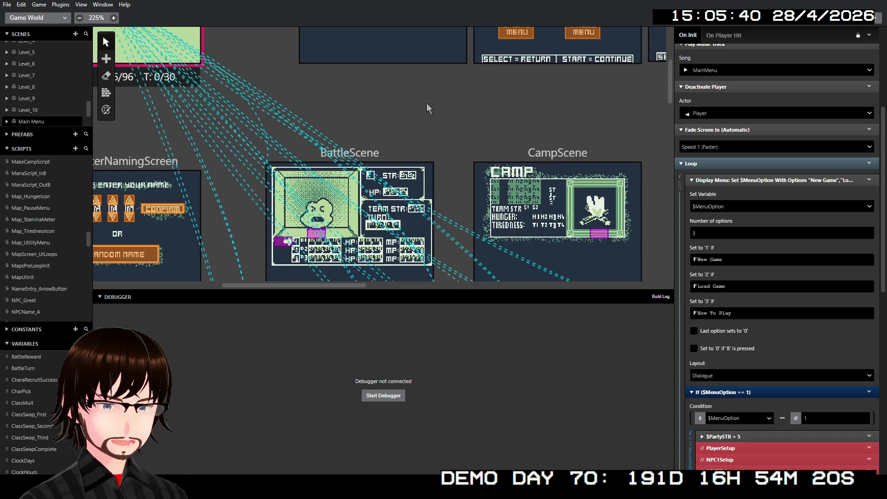
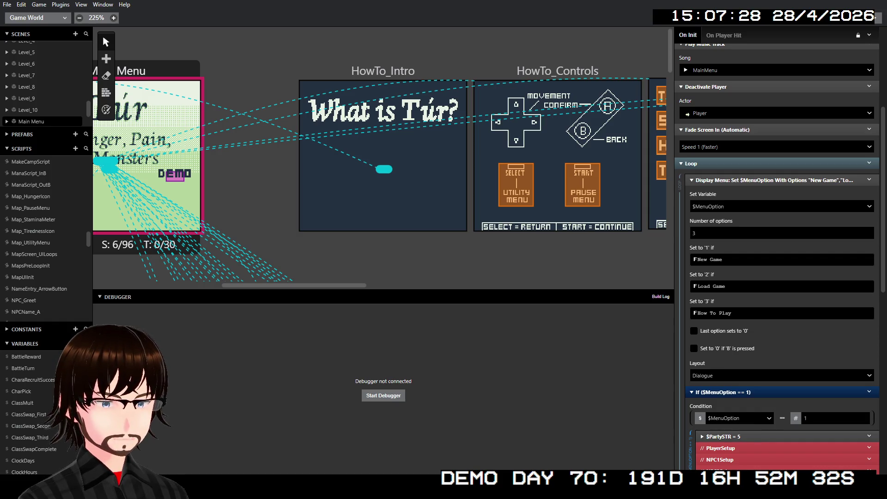
Select Level_1, expand its MapsPreLoopInit call, and open the MapsPreLoopInit script
scroll(490, 134, down, 5)
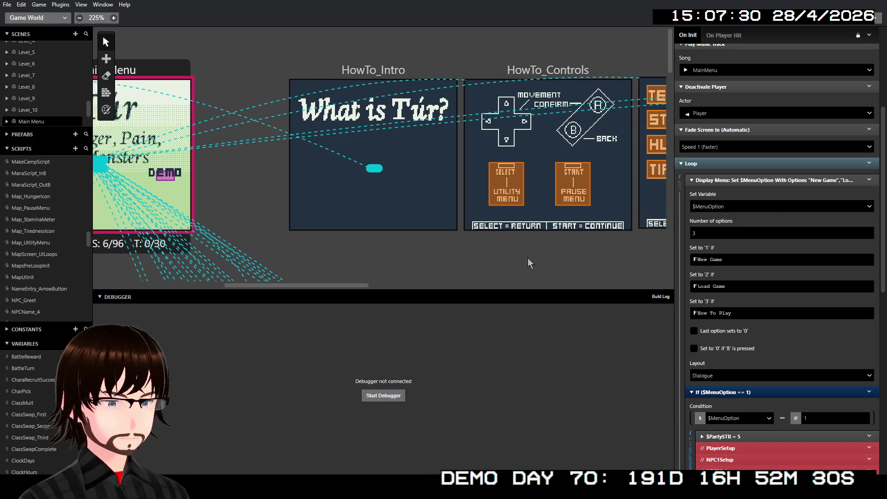
scroll(489, 134, down, 5)
scroll(462, 134, up, 1)
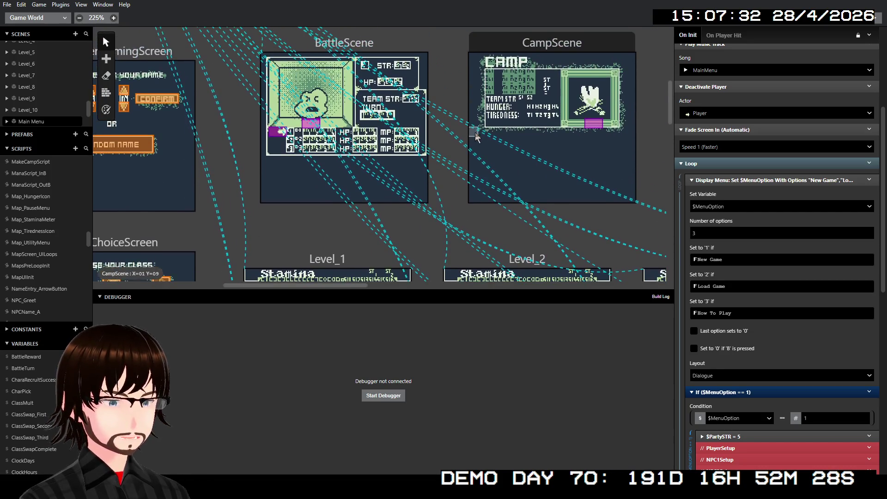
scroll(415, 130, down, 4)
click(358, 124)
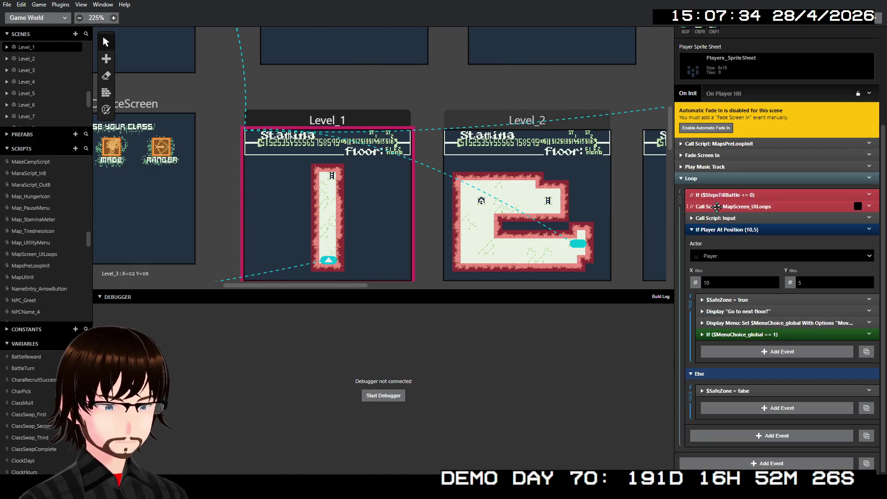
click(748, 144)
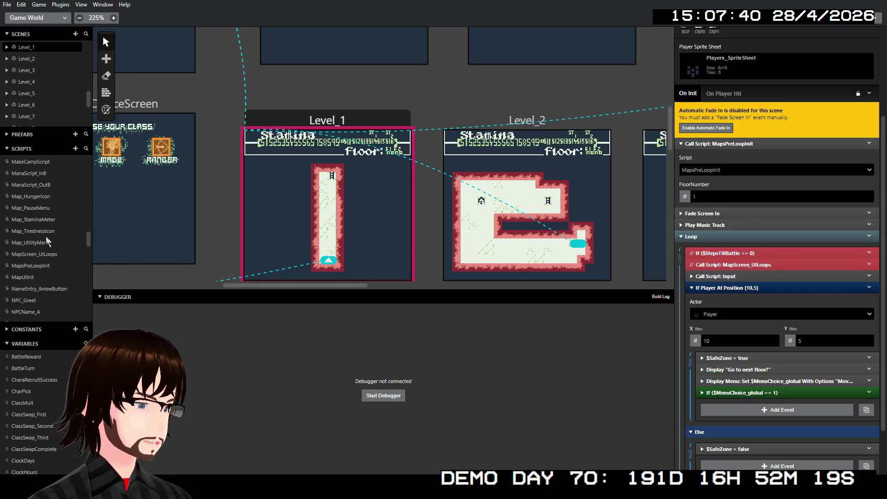
click(43, 265)
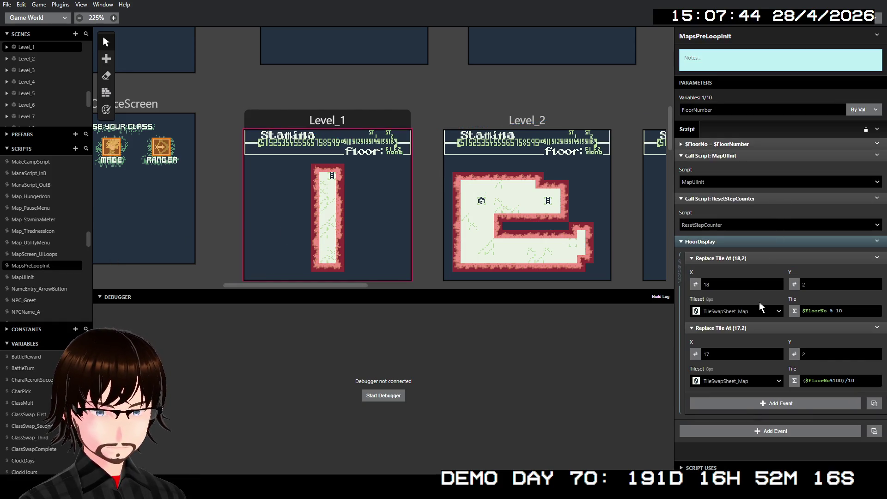
Switch both Replace Tile At events from TileSwapSheet_Map to TileSwapSheet_Map_Dark
click(778, 315)
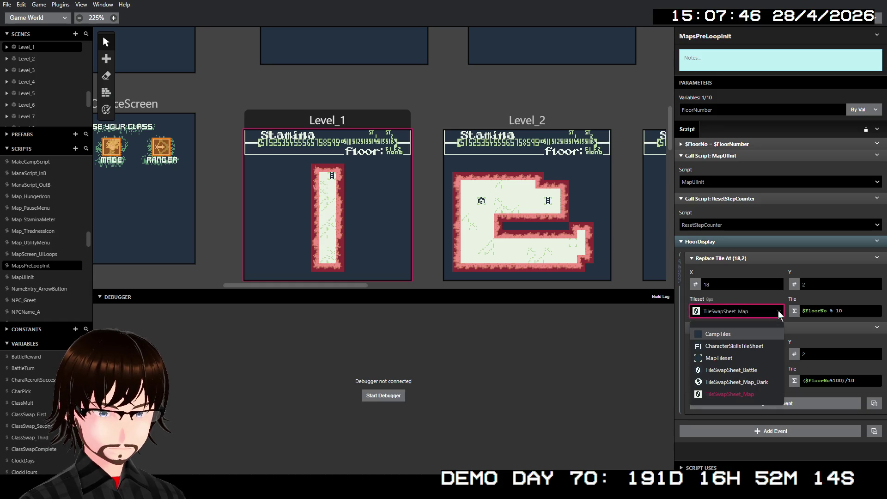
click(761, 381)
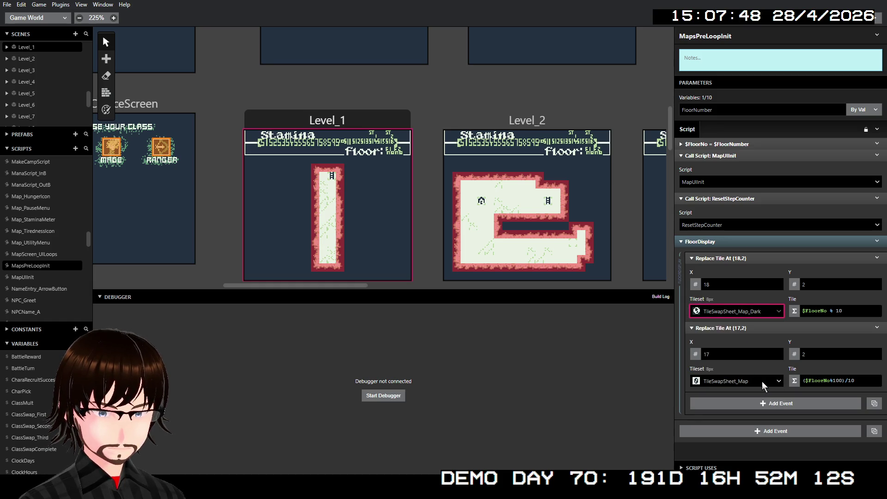
click(777, 381)
click(769, 452)
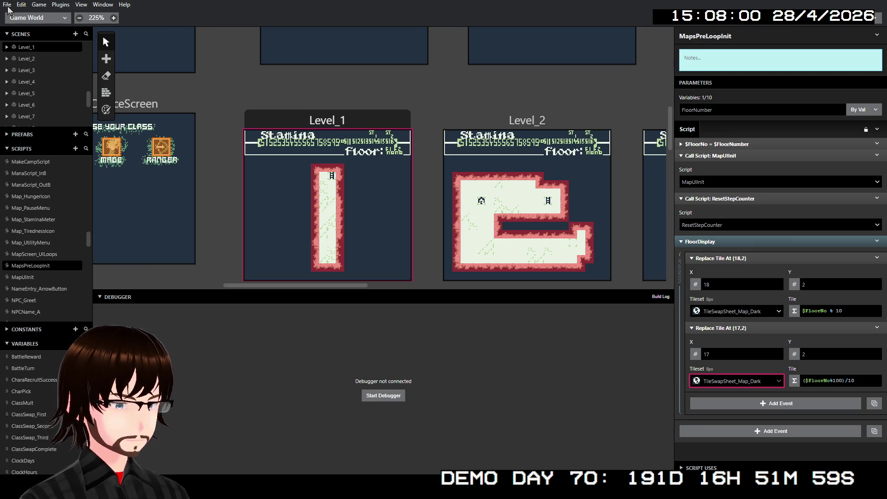
scroll(441, 184, right, 2)
scroll(451, 184, right, 10)
scroll(481, 196, right, 5)
scroll(481, 197, right, 4)
scroll(479, 197, down, 5)
scroll(479, 197, up, 1)
scroll(478, 194, down, 2)
scroll(478, 193, left, 15)
scroll(478, 196, left, 10)
scroll(478, 197, down, 3)
scroll(478, 190, up, 5)
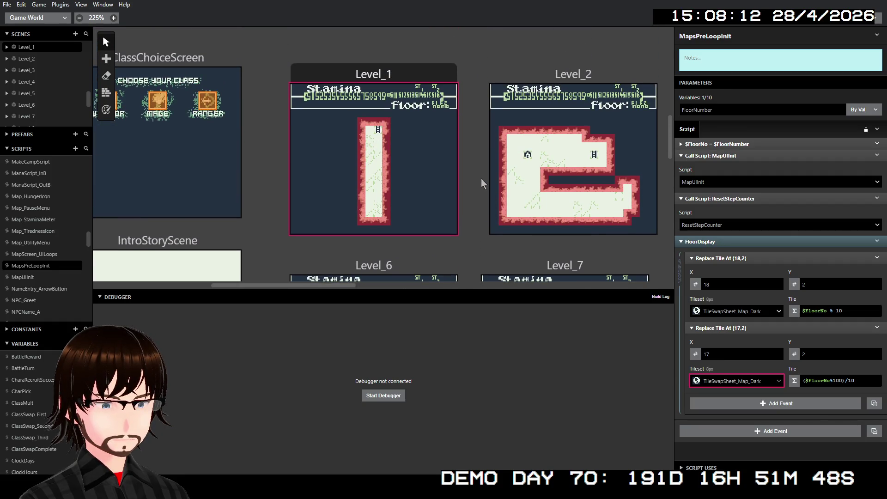
click(383, 395)
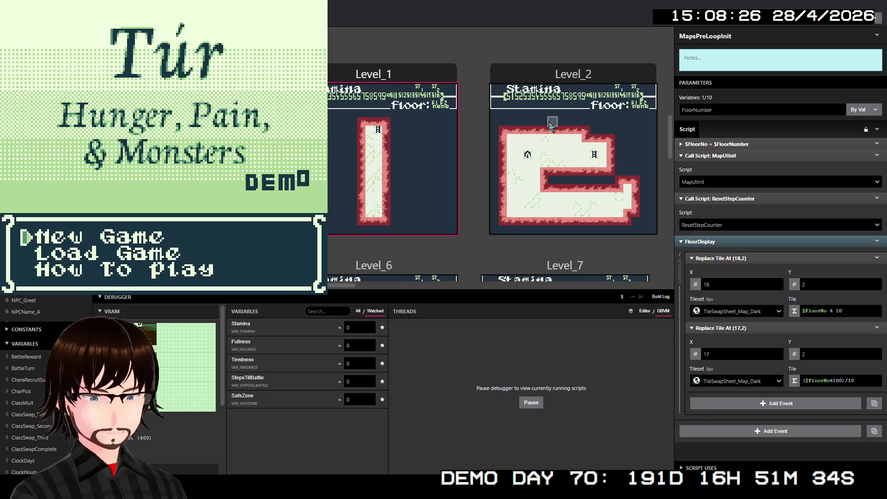
key(z)
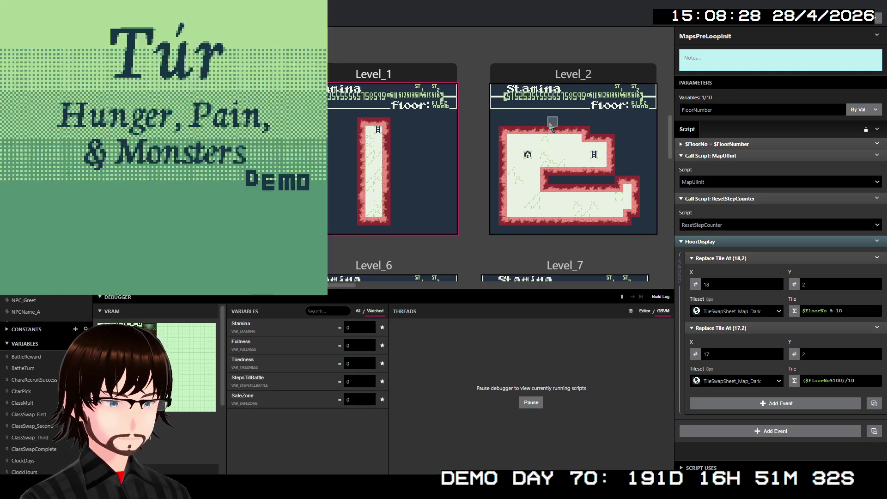
key(Right)
key(Right)
key(Right)
key(Down)
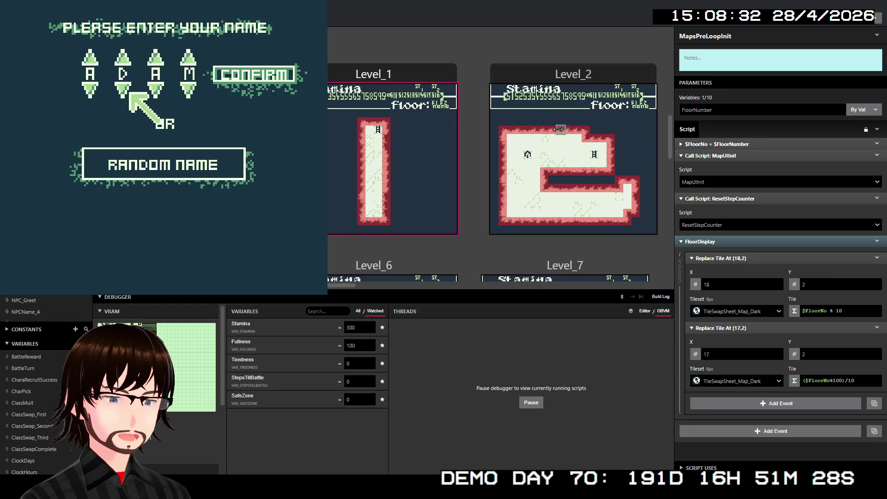
key(ctrl+w)
scroll(206, 181, up, 2)
scroll(206, 181, up, 10)
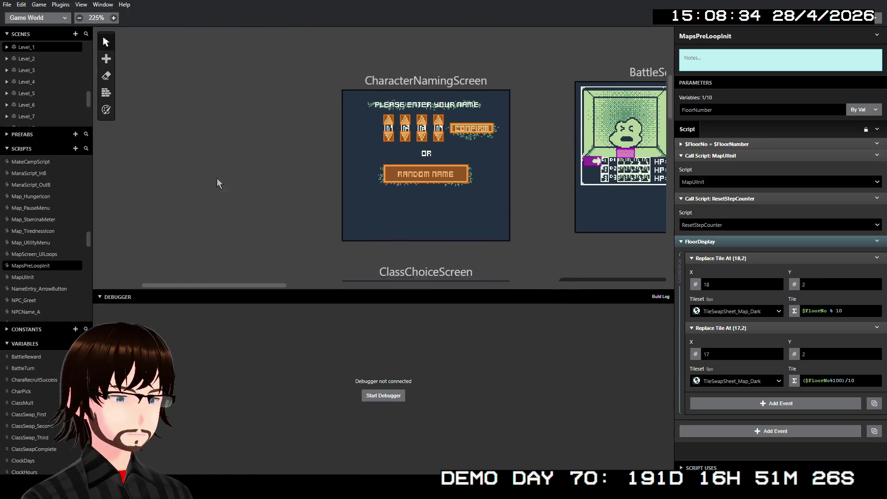
In CharacterNamingScreen, insert a Player Set Movement Speed event at Speed 3 before the name setup
click(472, 140)
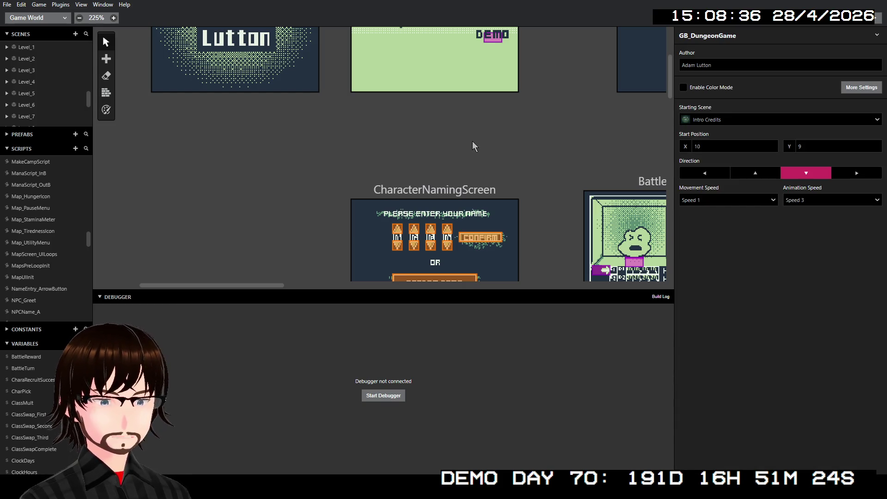
scroll(517, 169, down, 2)
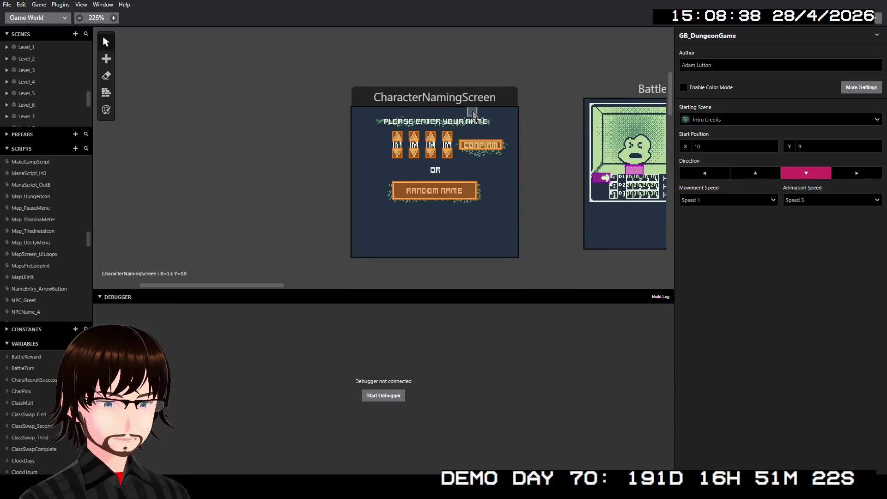
click(455, 101)
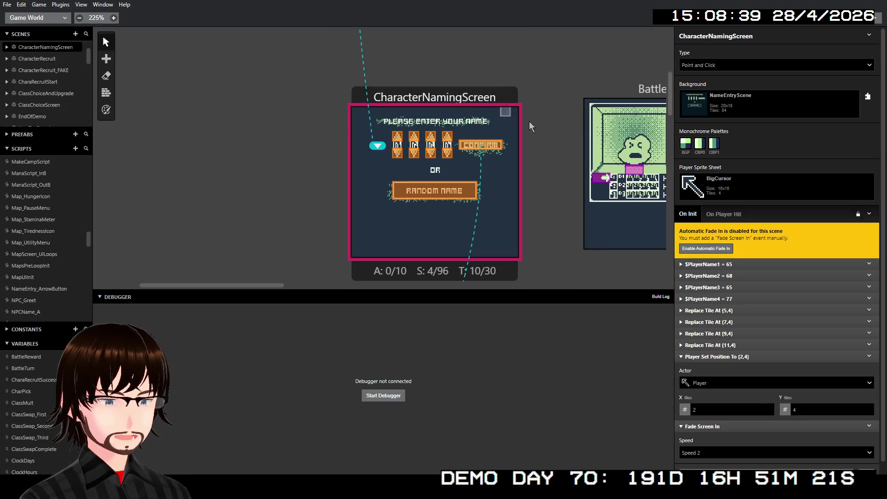
right_click(728, 265)
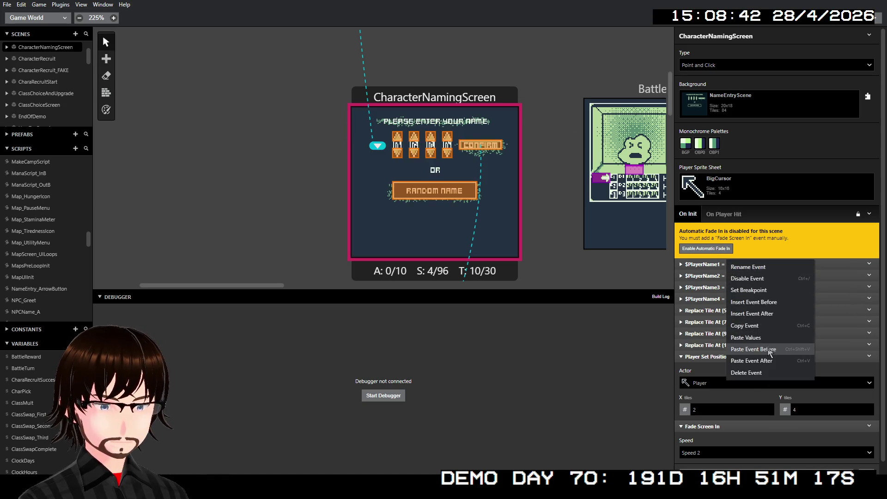
click(772, 305)
text(mo)
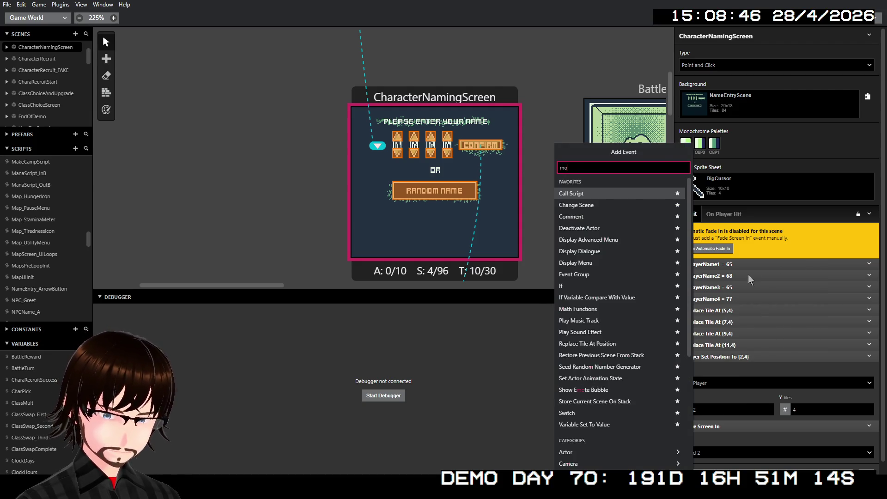
text(vem)
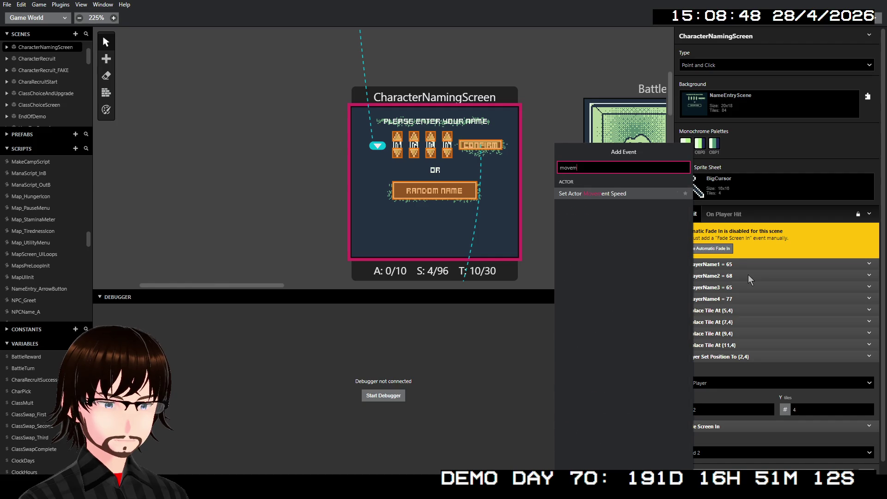
click(652, 196)
click(735, 318)
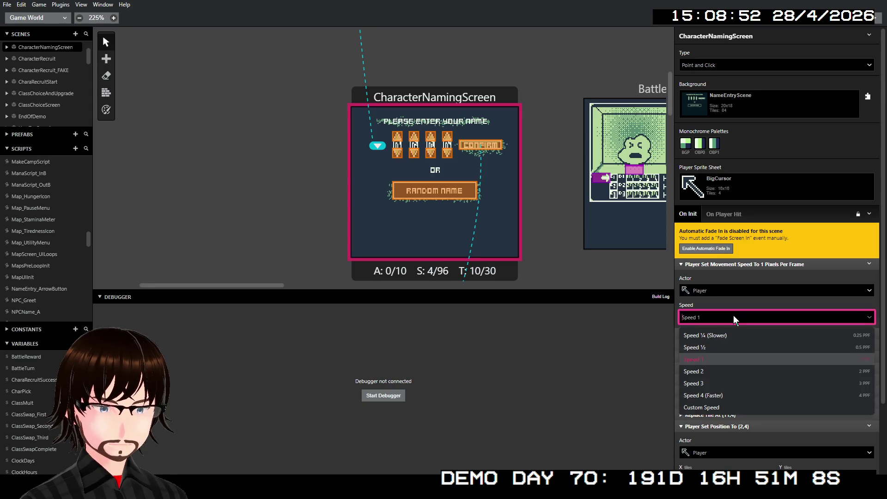
click(711, 385)
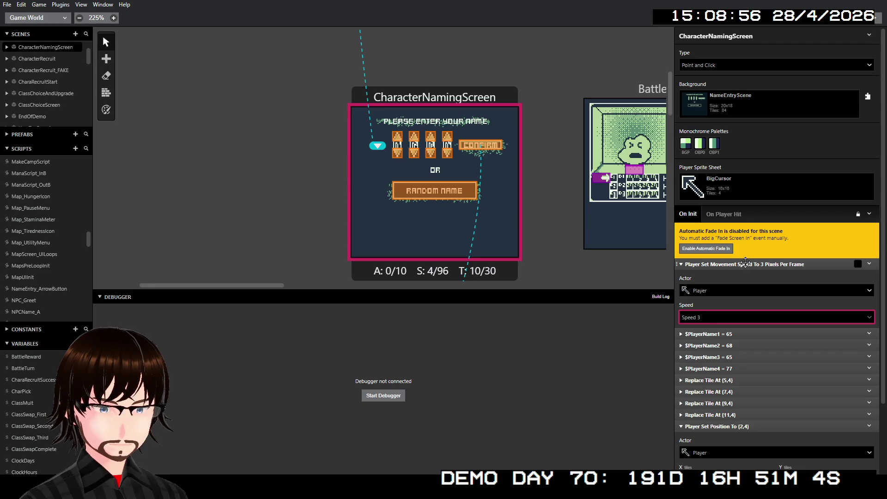
click(745, 263)
Pan the canvas over to IntroStoryScene and select it
scroll(421, 198, down, 10)
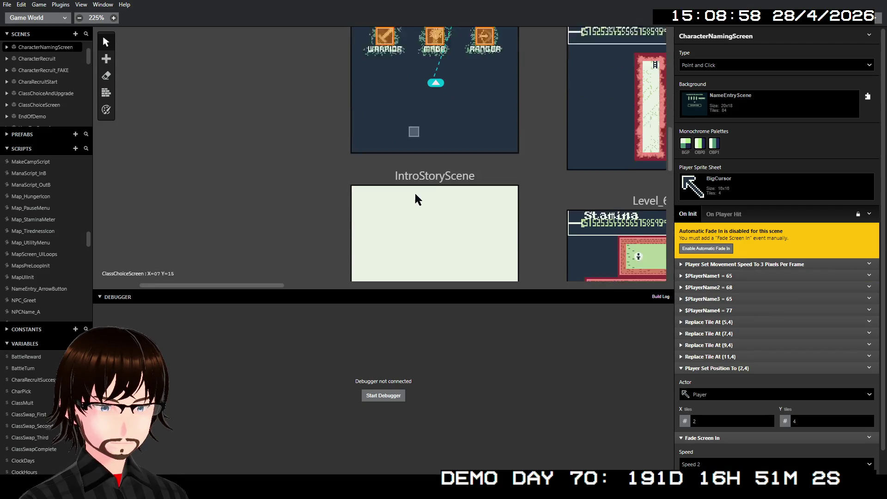
scroll(421, 197, up, 10)
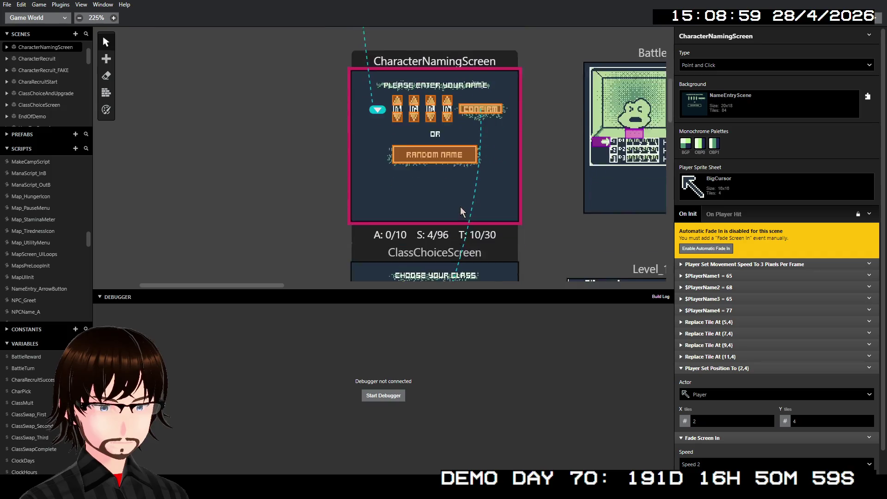
scroll(479, 211, down, 5)
scroll(483, 196, right, 4)
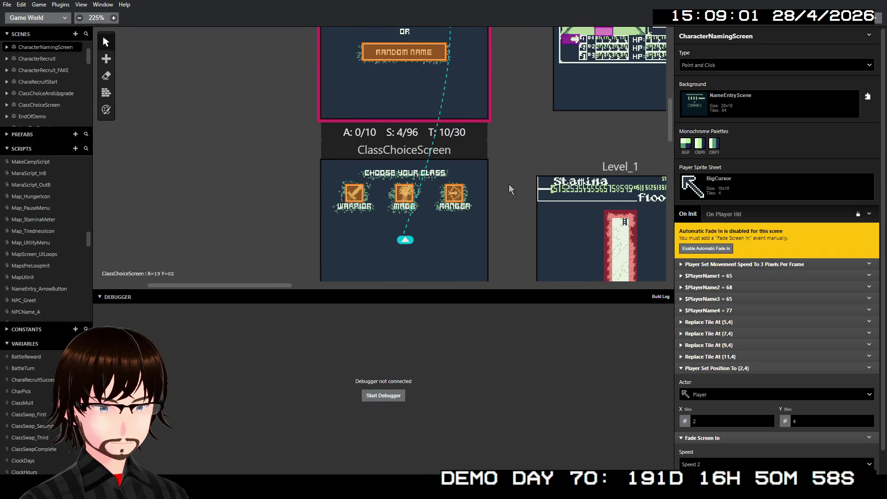
scroll(487, 188, down, 6)
scroll(410, 184, up, 3)
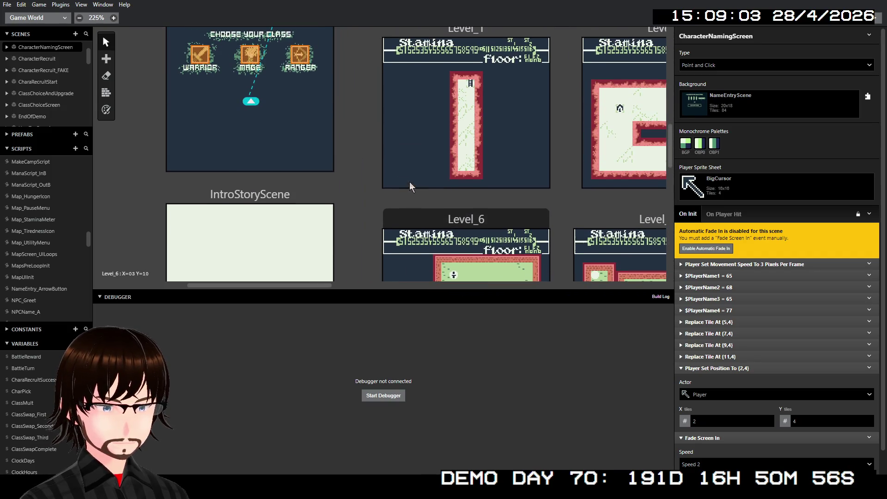
click(311, 200)
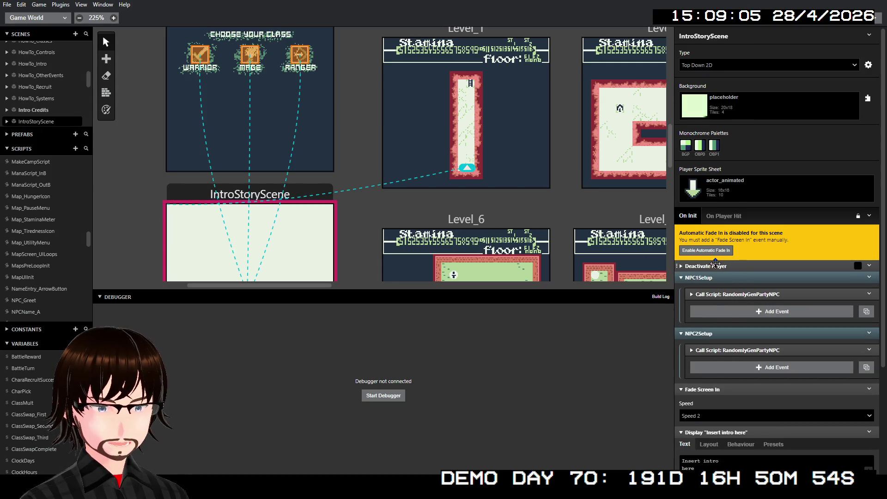
Insert a Player Set Movement Speed event at Speed 1 before Deactivate Player in IntroStoryScene
right_click(715, 263)
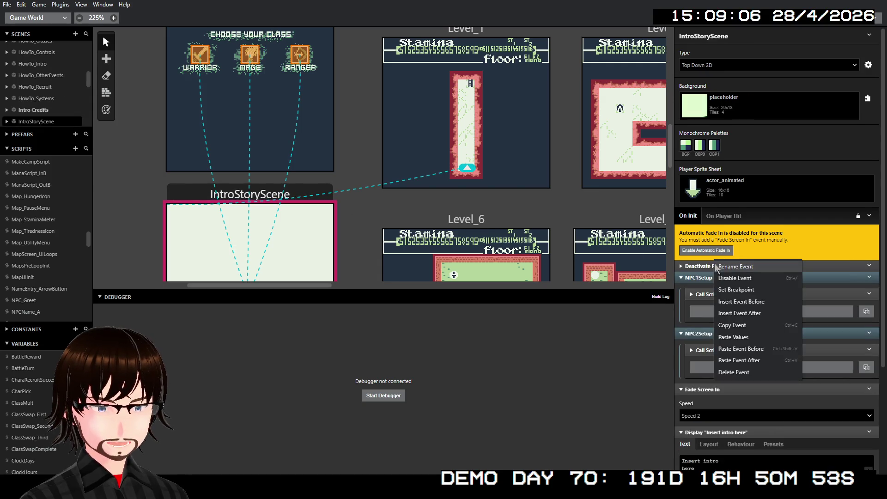
click(758, 306)
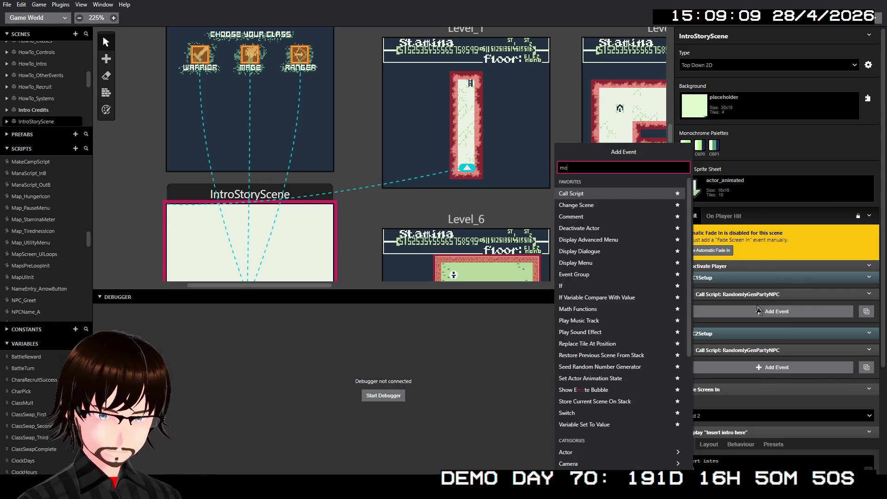
text(vem)
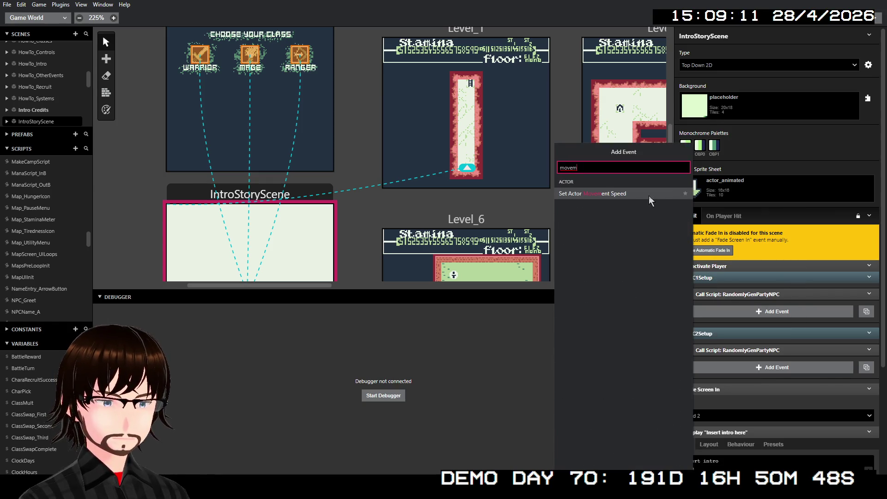
click(649, 194)
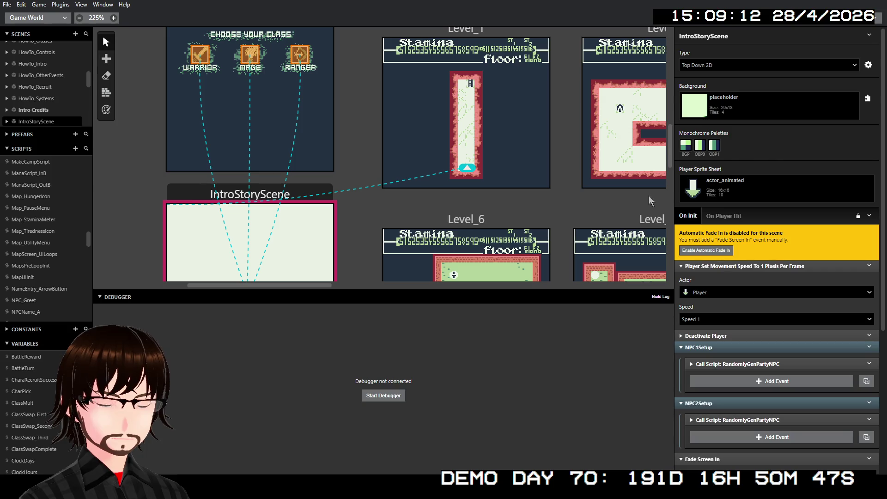
click(726, 320)
click(727, 320)
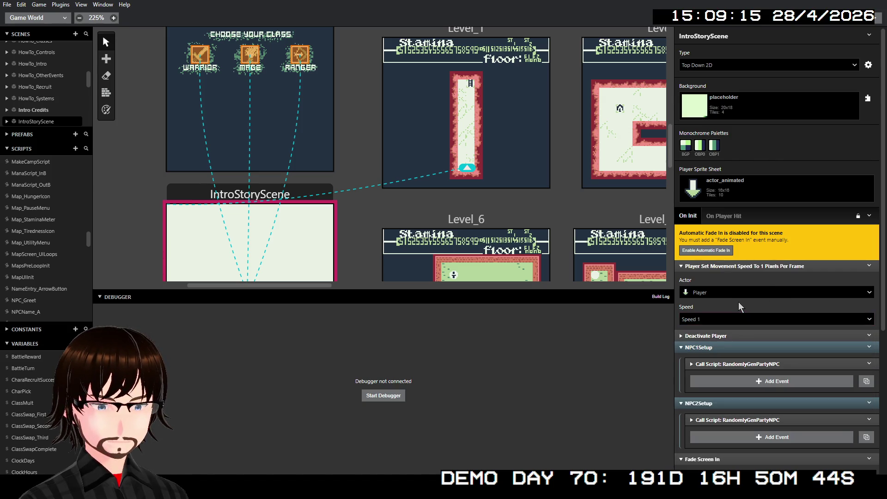
click(743, 267)
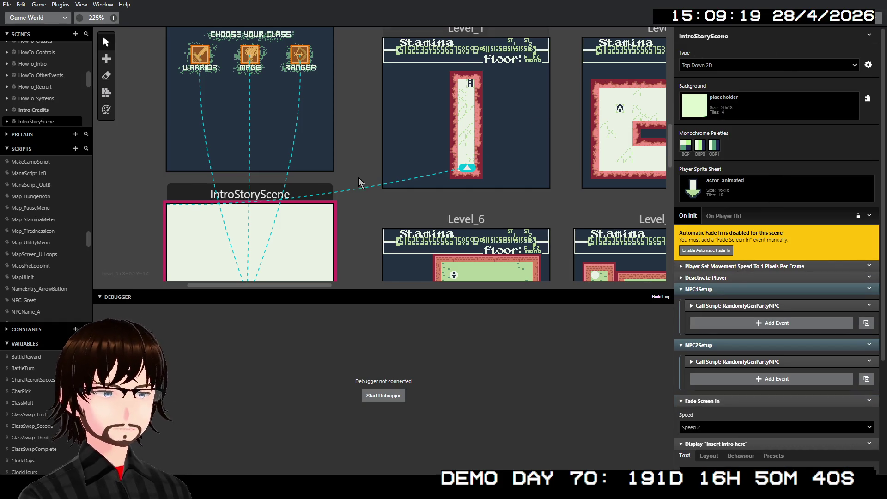
Build and launch the game for play-testing
scroll(554, 79, up, 3)
scroll(590, 124, up, 3)
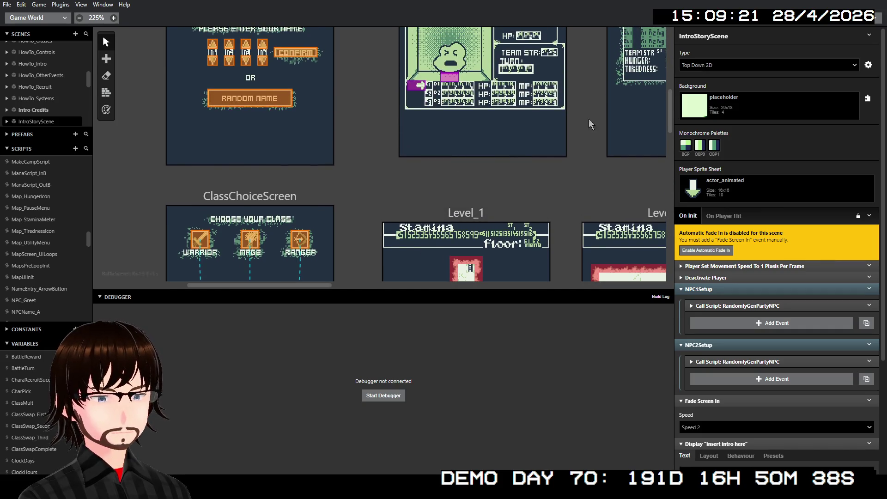
click(875, 18)
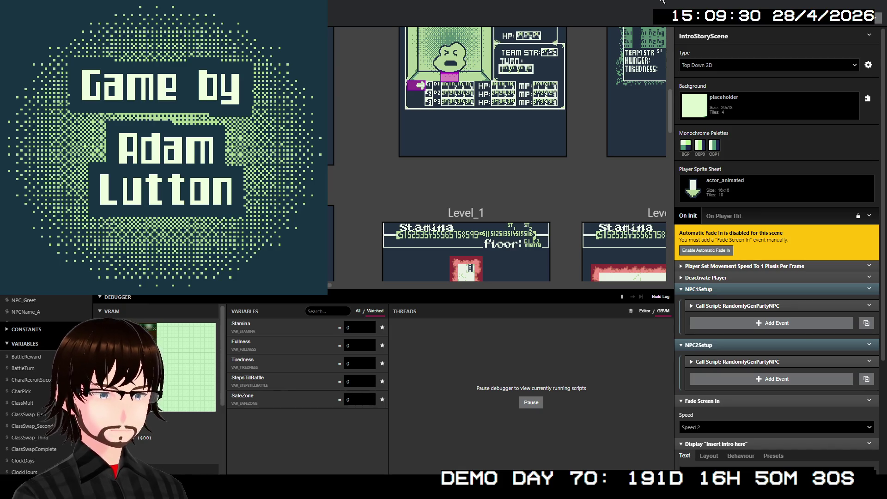
Move between Load Game and New Game on the title menu, then close the game
key(Down)
key(Up)
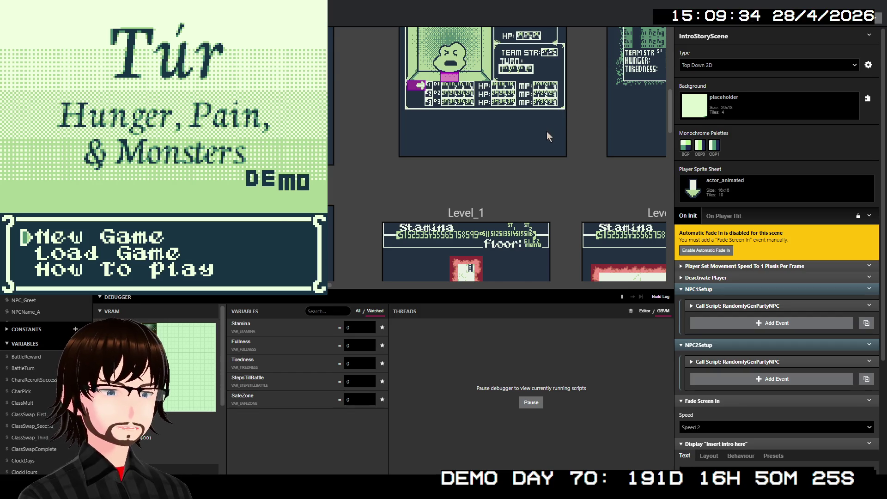
key(alt+F4)
Pan the canvas and select the HowTo_Intro scene
scroll(558, 102, up, 5)
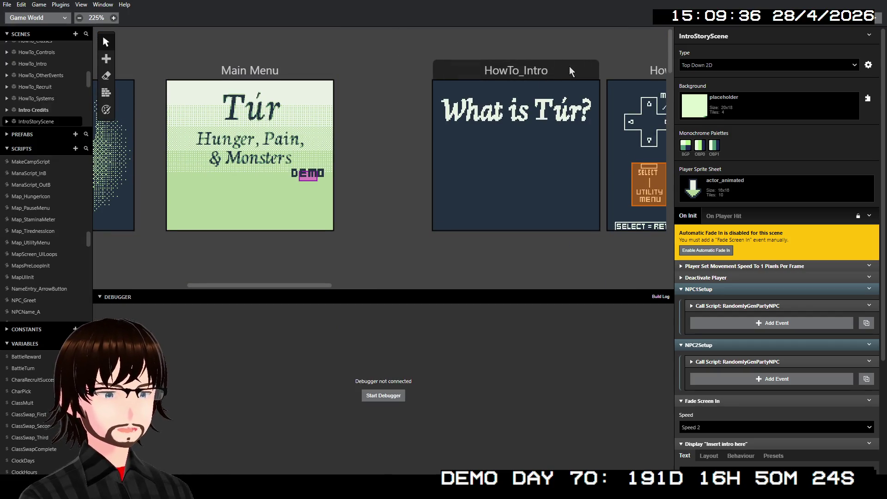
scroll(571, 72, right, 2)
click(531, 74)
Insert a Player Set Movement Speed event at Speed 3 before Deactivate Player in HowTo_Intro
right_click(728, 230)
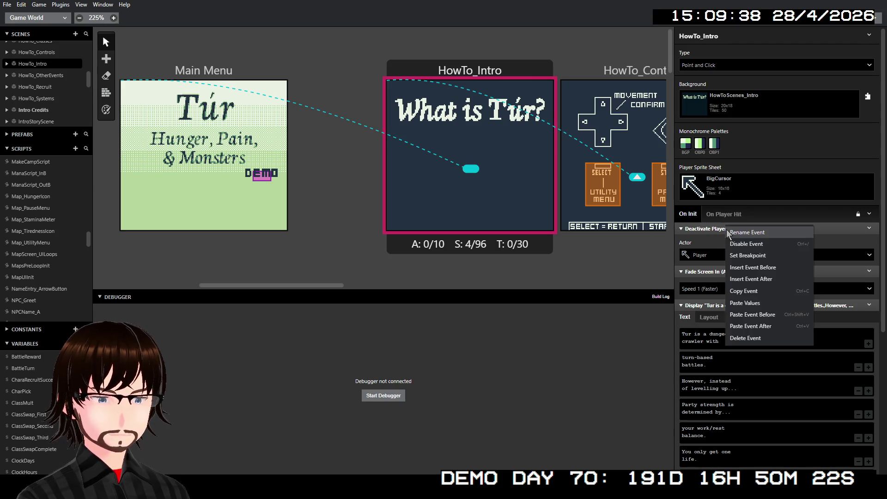
click(774, 273)
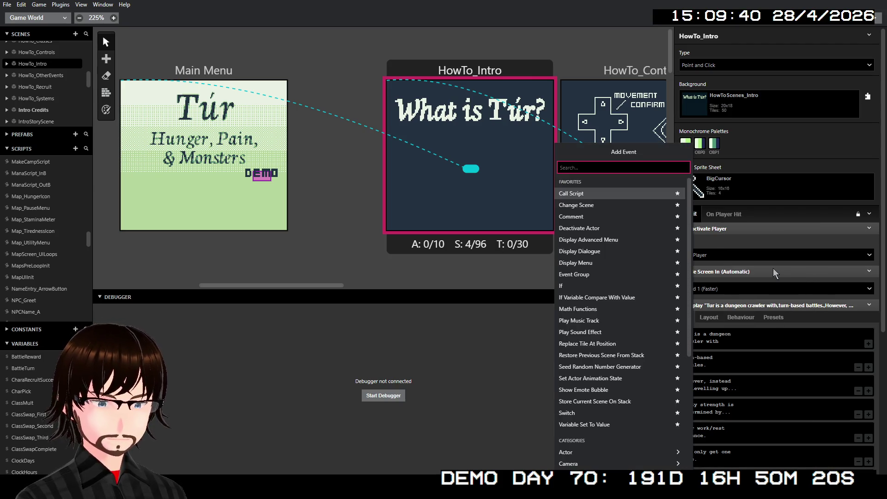
text(movem)
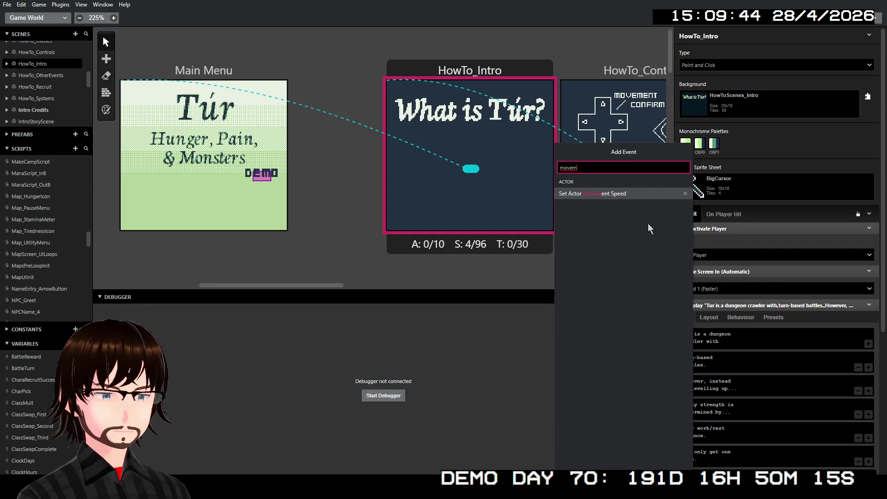
click(627, 196)
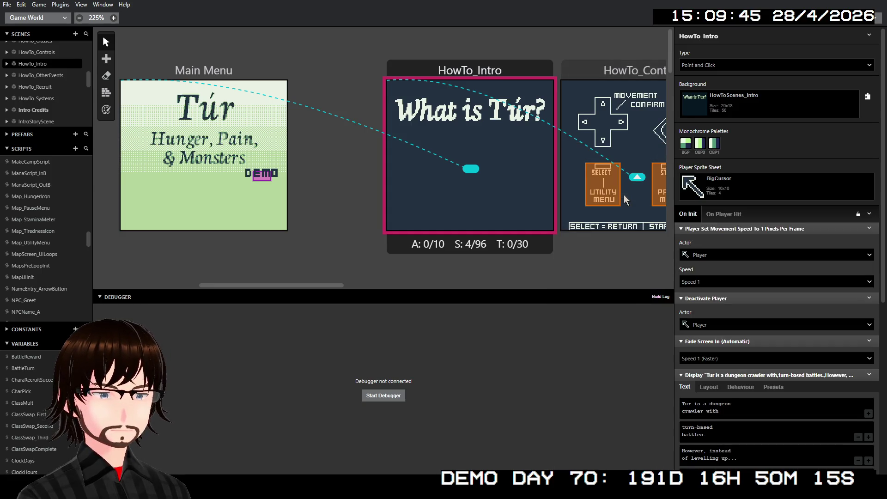
click(738, 280)
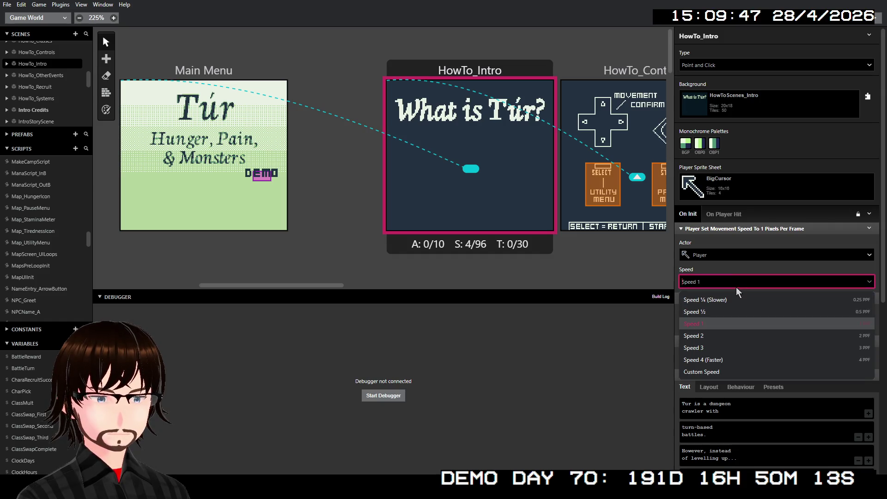
click(717, 344)
Copy that speed event into Main Menu before Play Music Track, set Speed 1, and rebuild
right_click(741, 229)
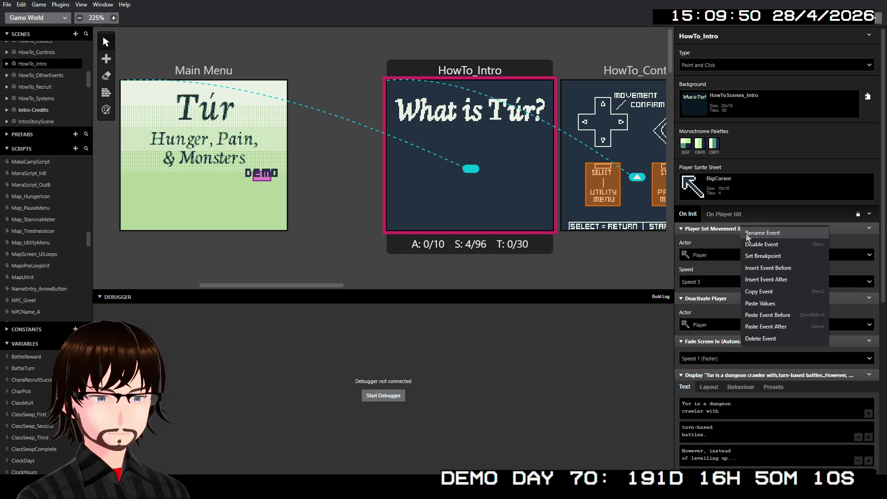
click(762, 292)
click(231, 82)
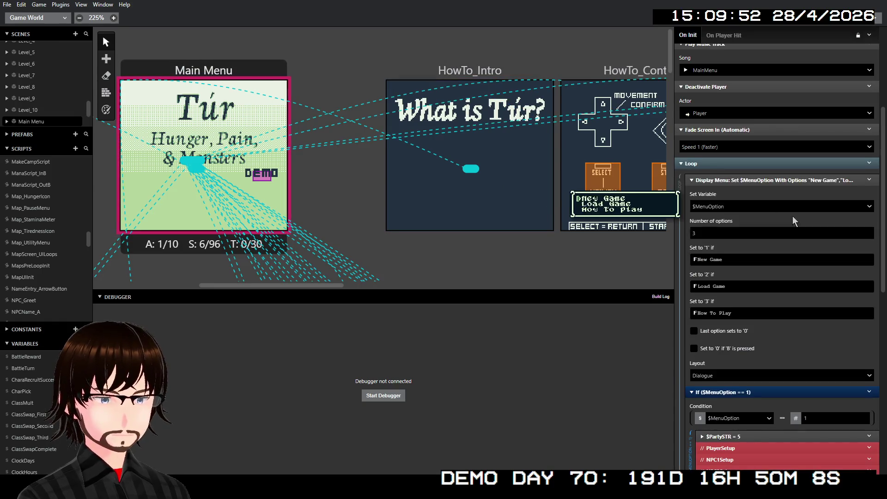
right_click(739, 230)
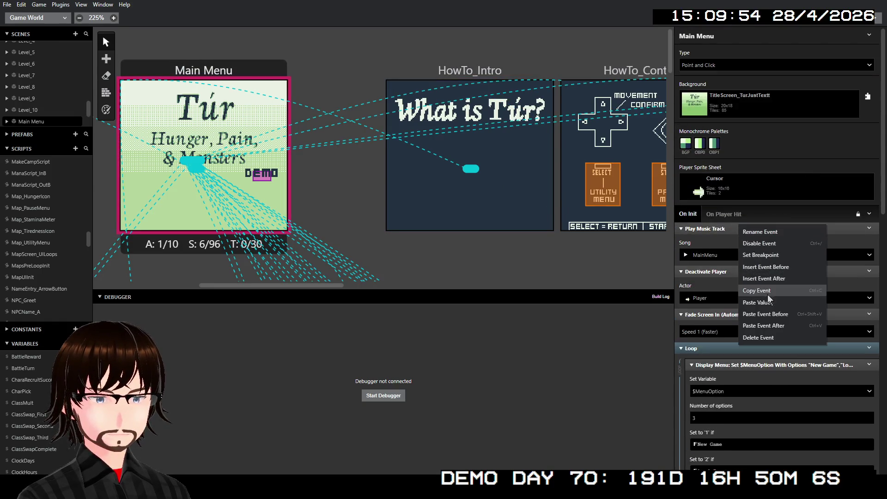
click(783, 316)
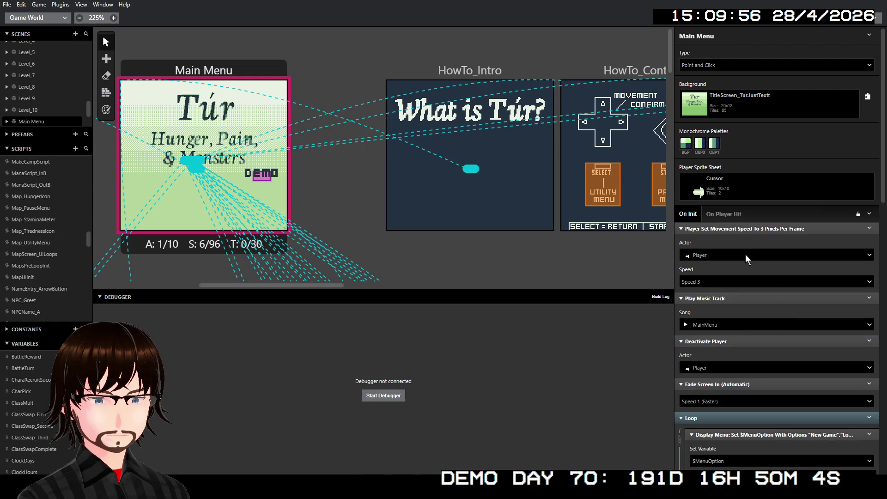
click(724, 282)
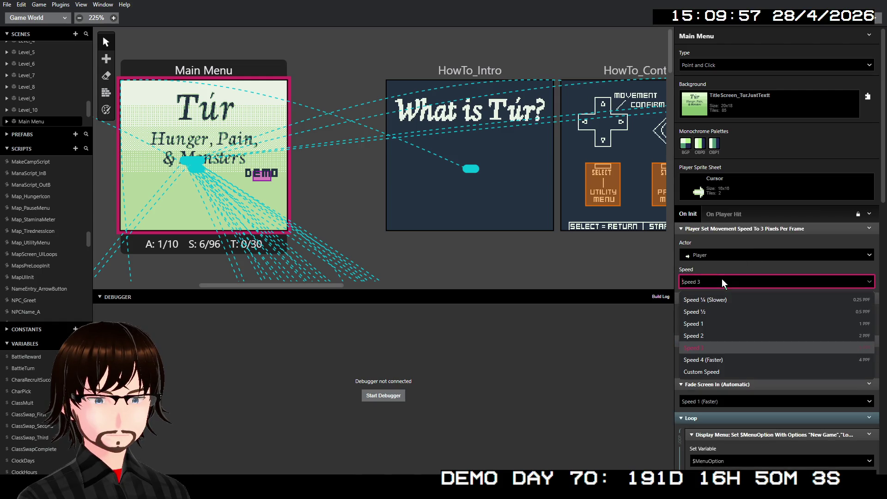
click(725, 323)
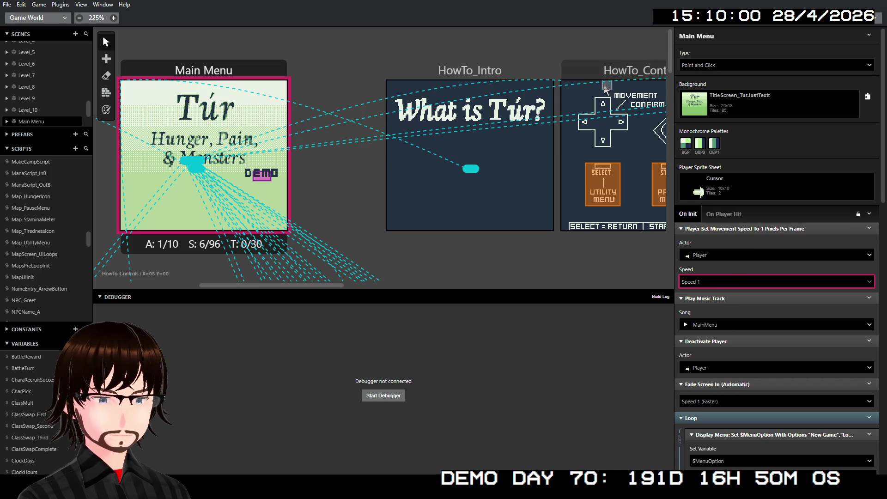
key(ctrl+b)
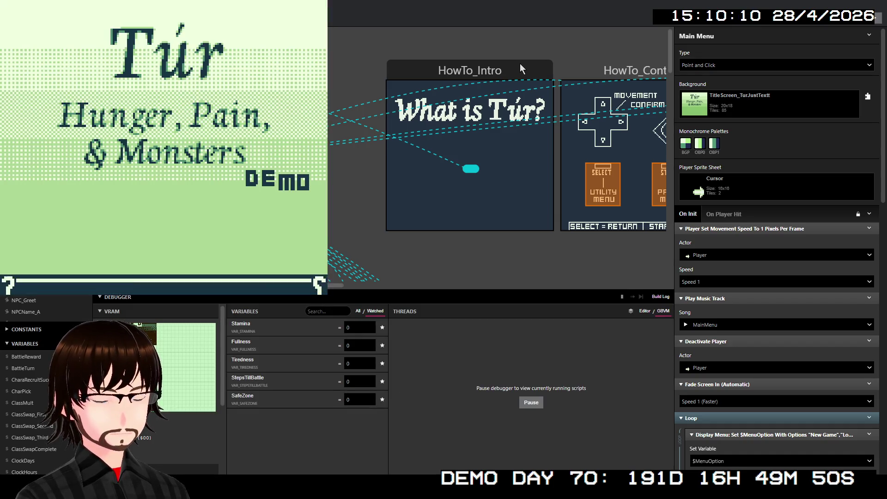
Choose How To Play on the title menu and advance through the intro dialogue
key(Down)
key(Down)
key(z)
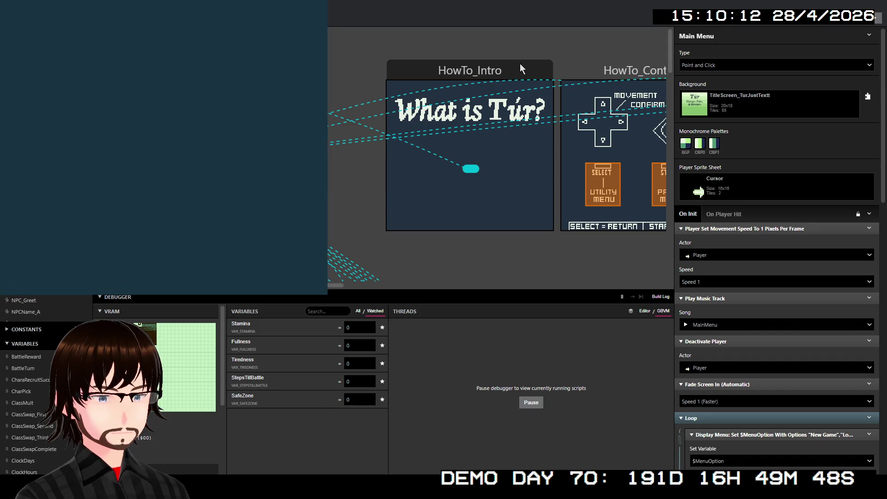
key(z)
key(z)
key(z)
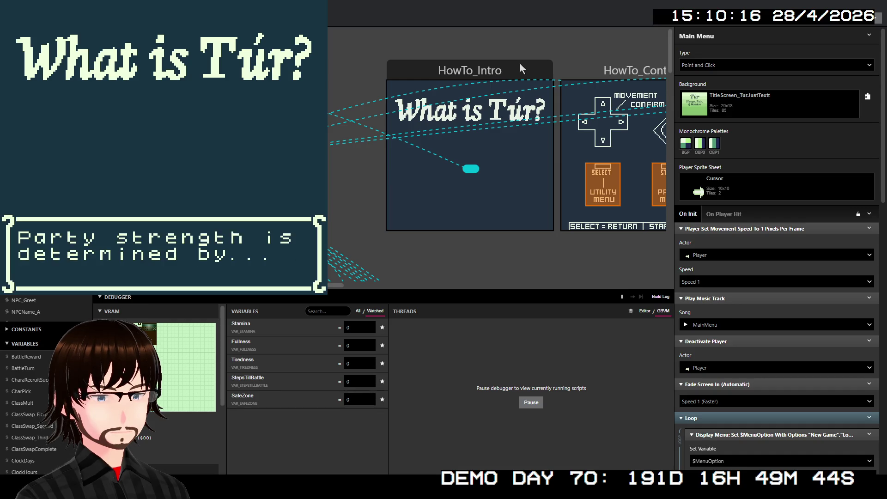
key(z)
key(z)
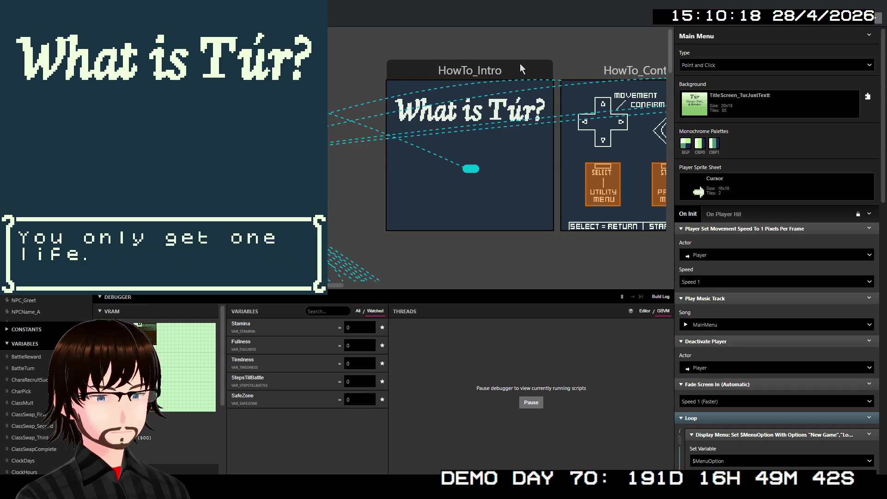
key(z)
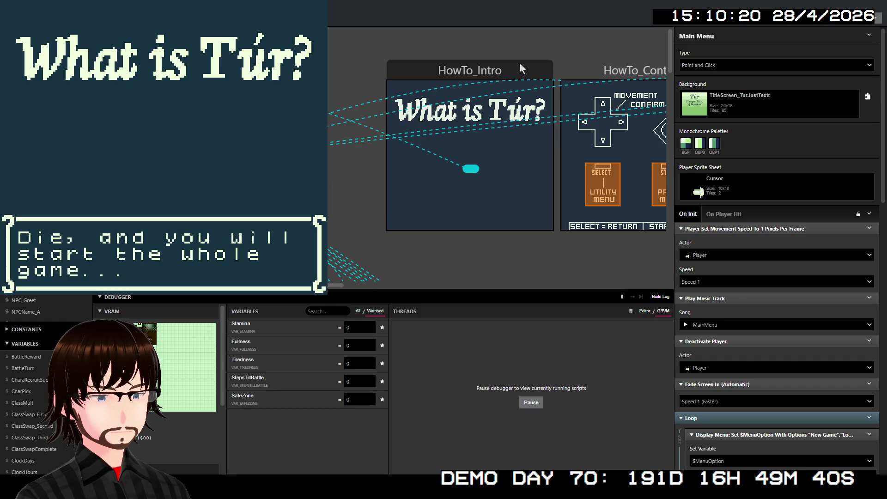
key(z)
Move the arrow around the controls screen to test its speed, ending on SELECT
key(z)
key(z)
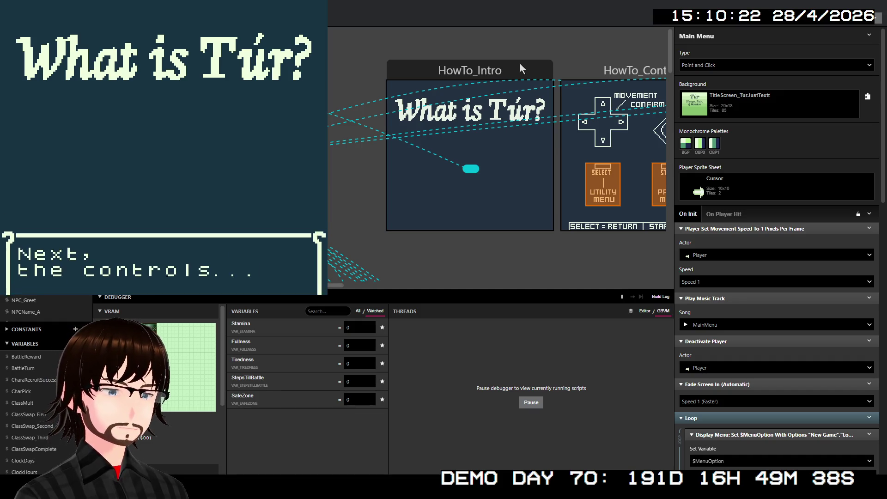
key(Right)
key(Left)
key(Up)
key(Left)
key(Up)
key(Right)
key(Right)
key(Down)
key(Down)
key(Left)
key(Up)
Read the utility menu explanation, browse the stats screen, and return to the title
key(z)
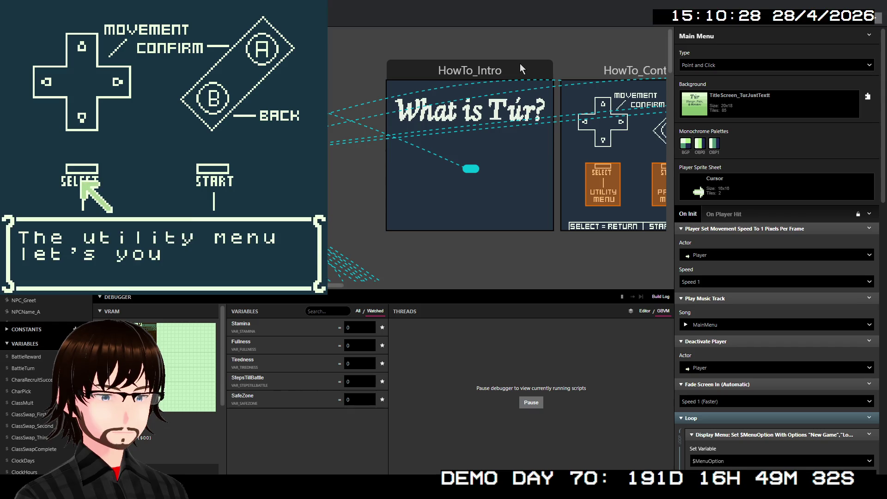
key(z)
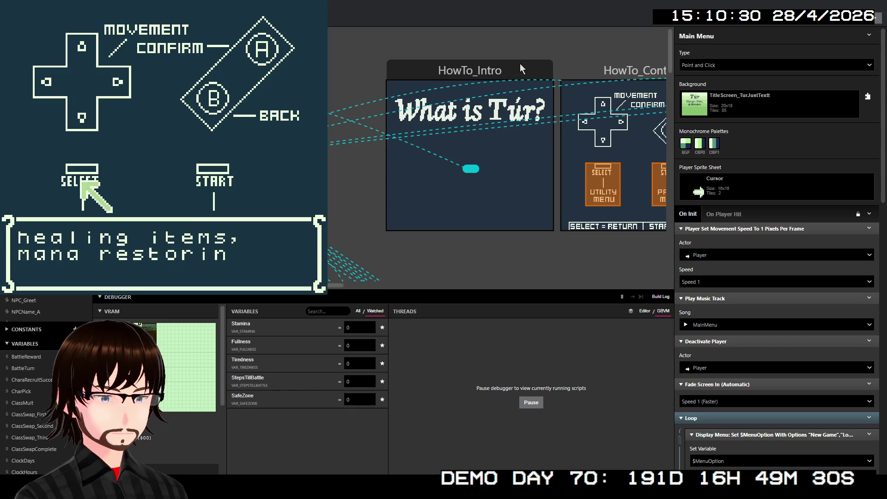
key(z)
key(z)
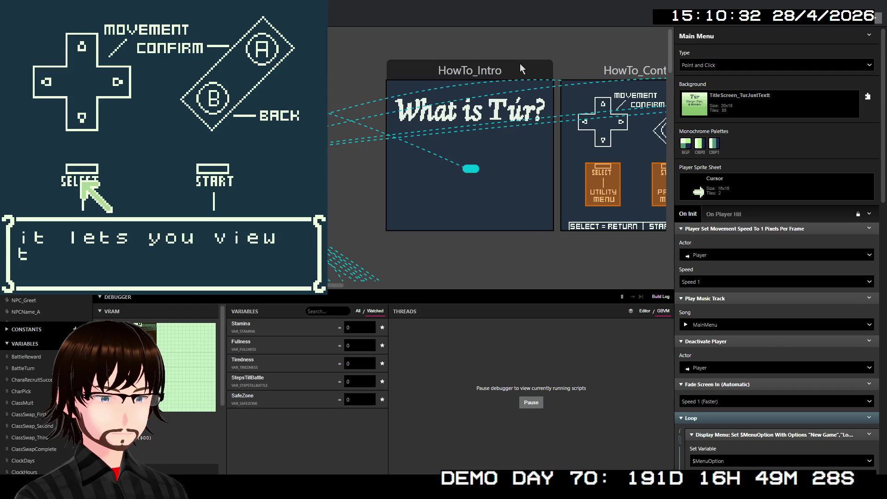
key(z)
key(z)
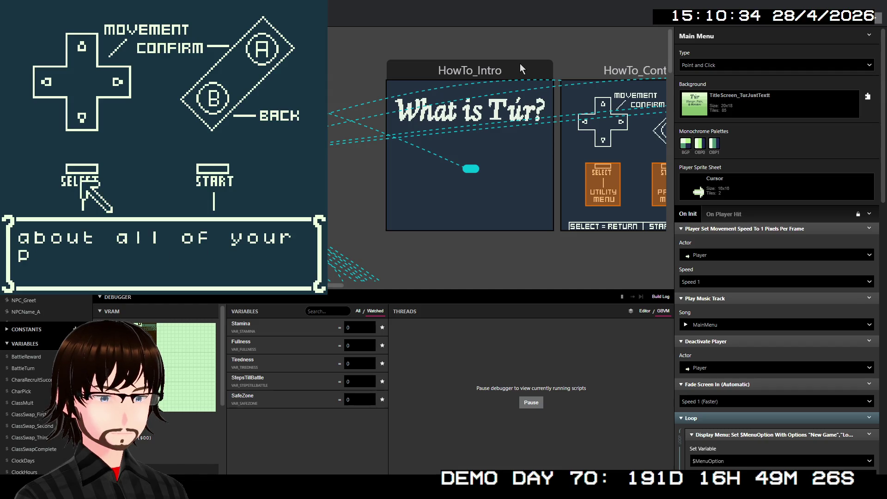
key(z)
key(Right)
key(Left)
key(Right)
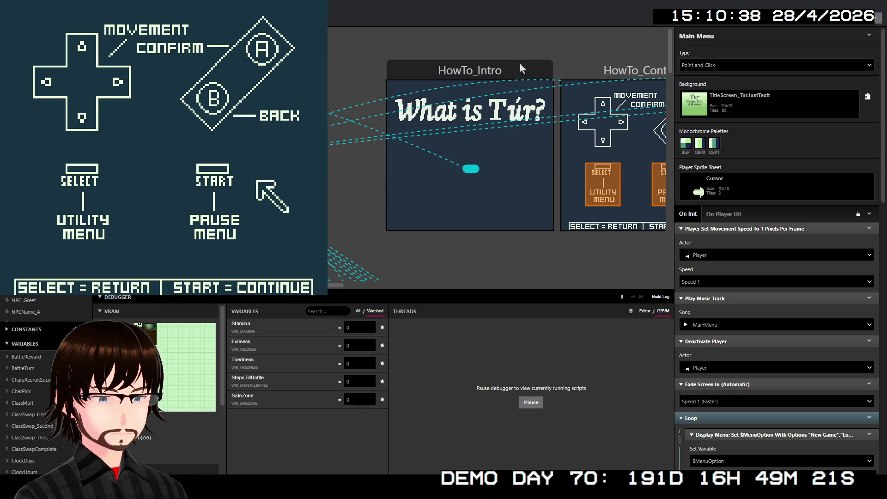
key(z)
key(Down)
key(Up)
key(Up)
key(Up)
key(Down)
key(Down)
key(shift)
Start a New Game and confirm the entered player name
key(Down)
key(Up)
key(z)
key(Right)
key(Down)
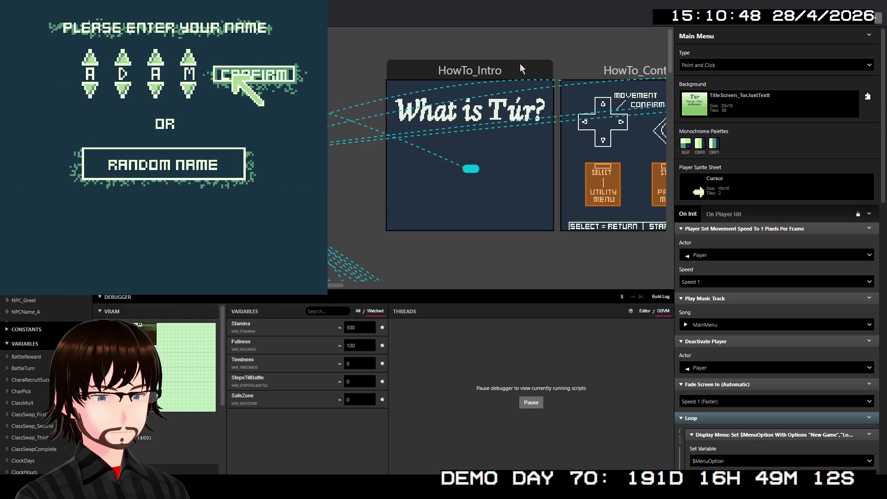
key(z)
key(z)
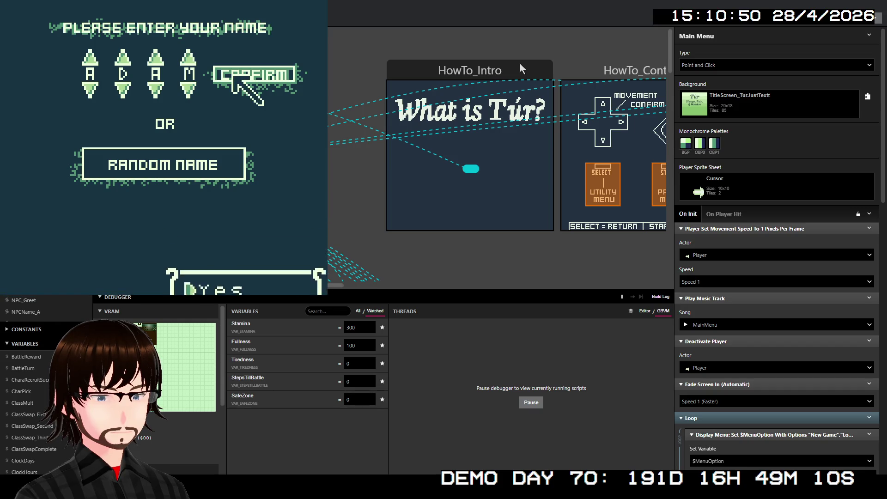
key(z)
key(Left)
key(Left)
Select the Warrior class and take Frenzy as the starting skill
key(Up)
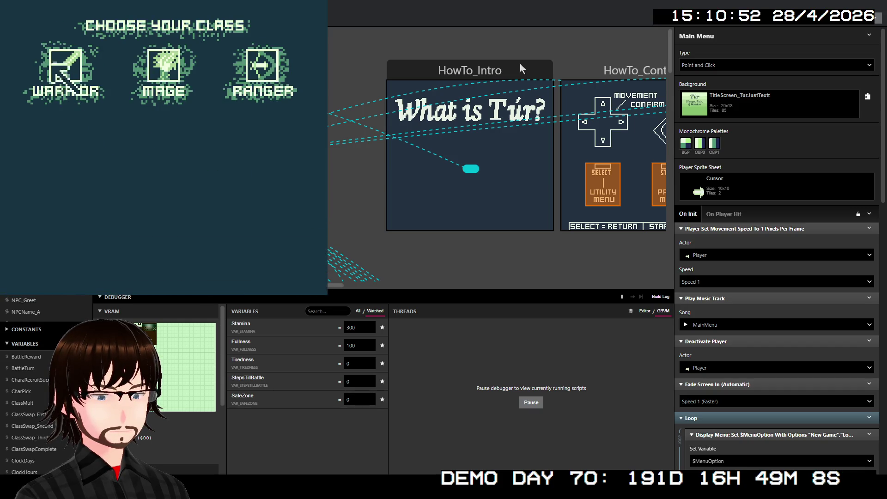
key(Right)
key(z)
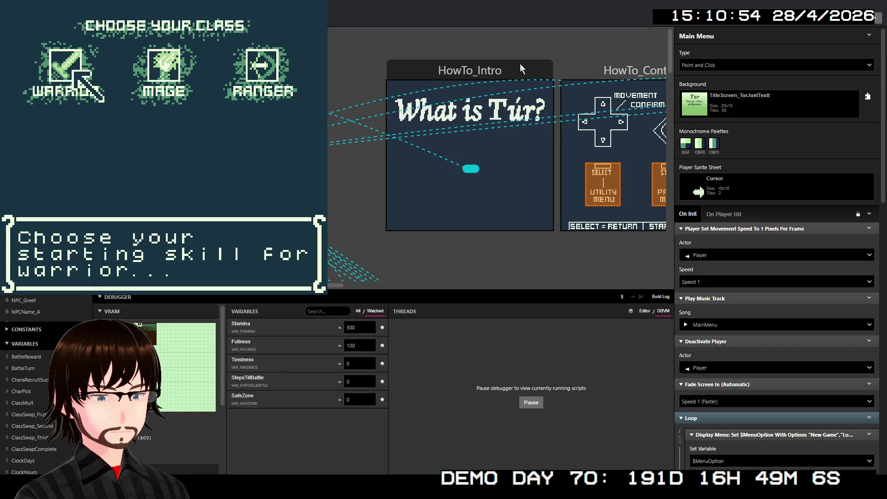
key(z)
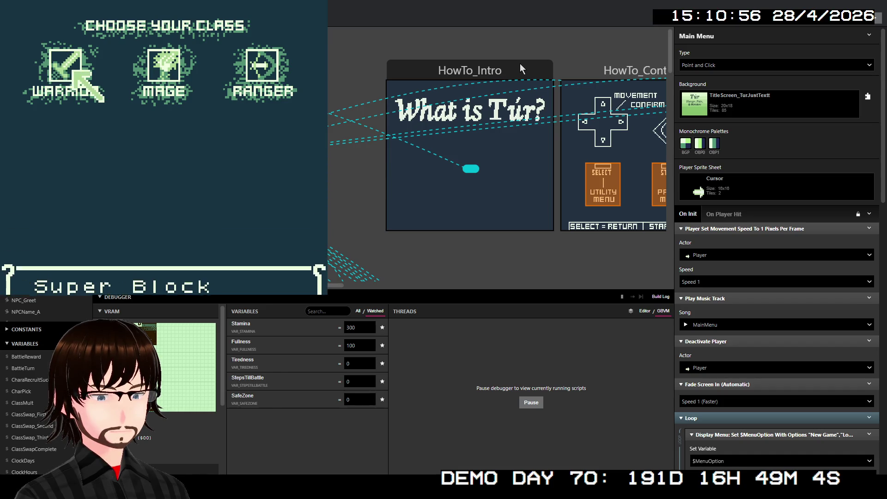
key(z)
key(z)
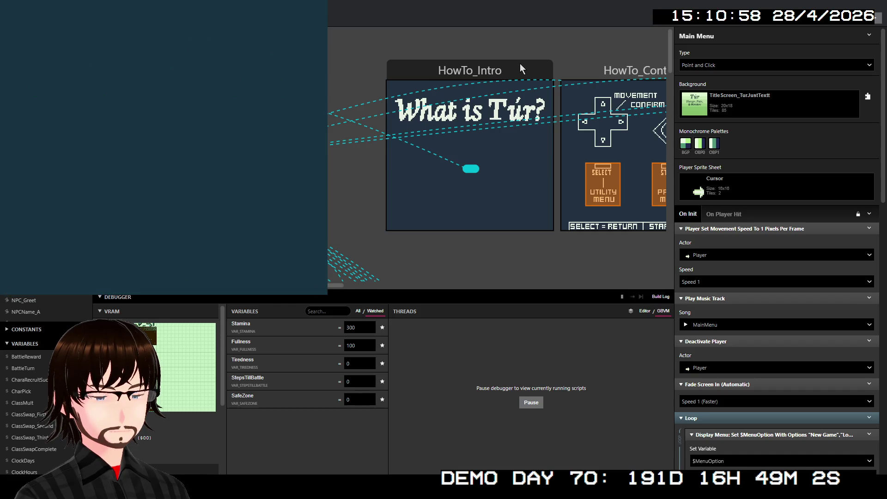
key(z)
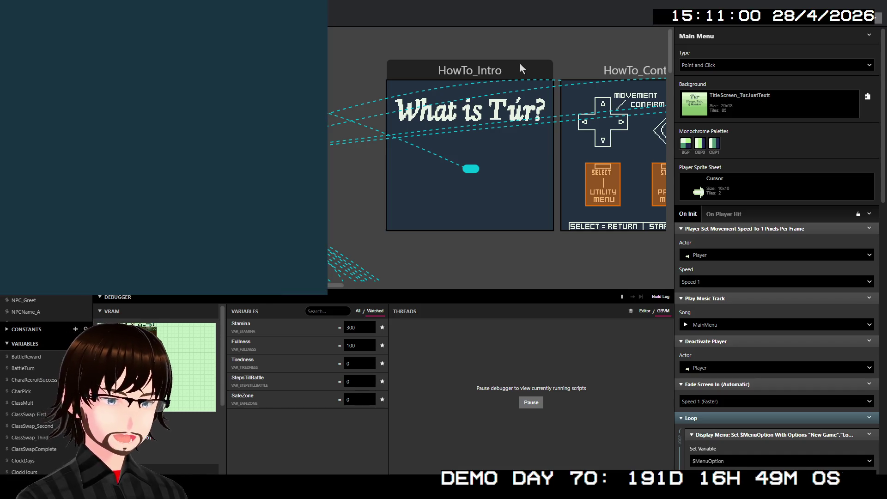
In the debugger, set Stamina to 40, Fullness to 30 and Tiredness to 133
key(Up)
key(Up)
key(Up)
key(Up)
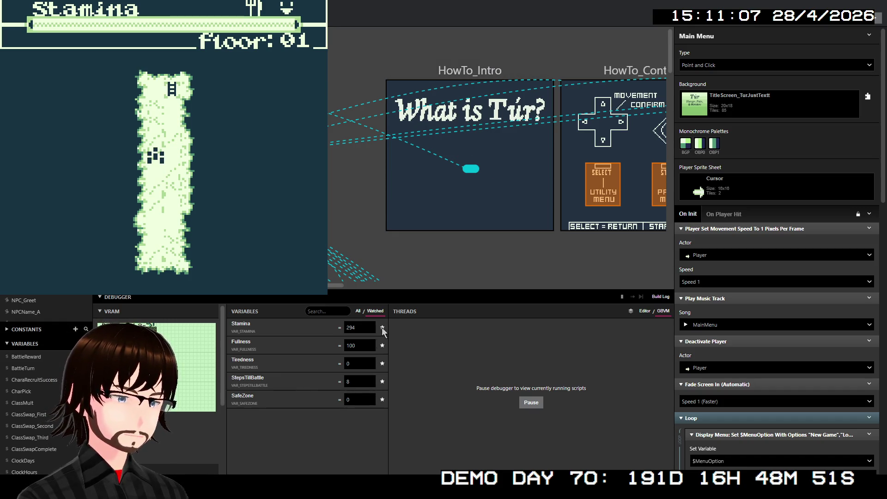
click(351, 327)
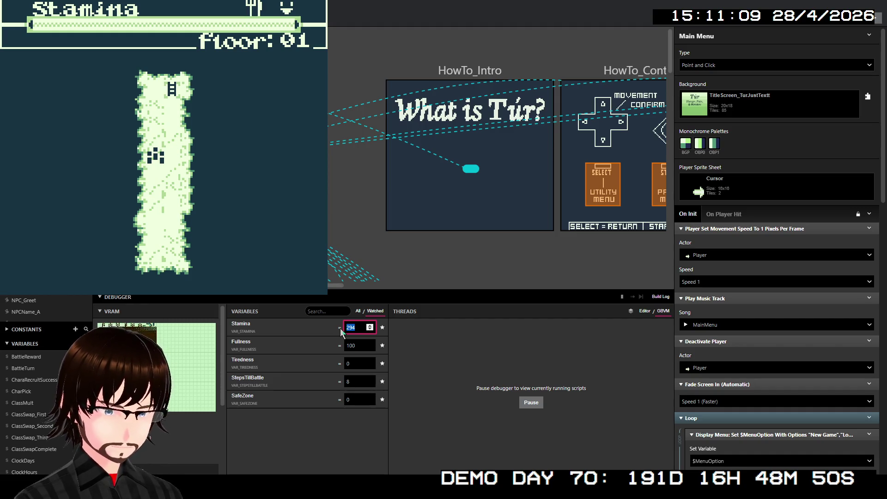
text(40)
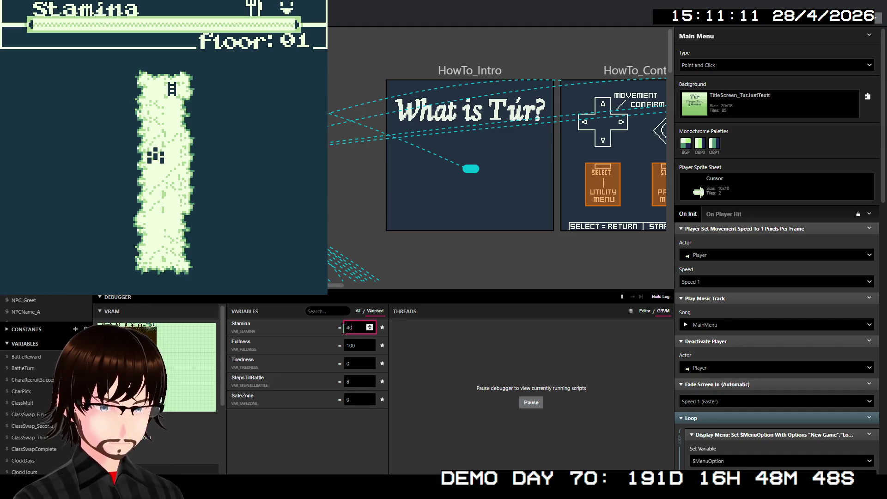
click(344, 342)
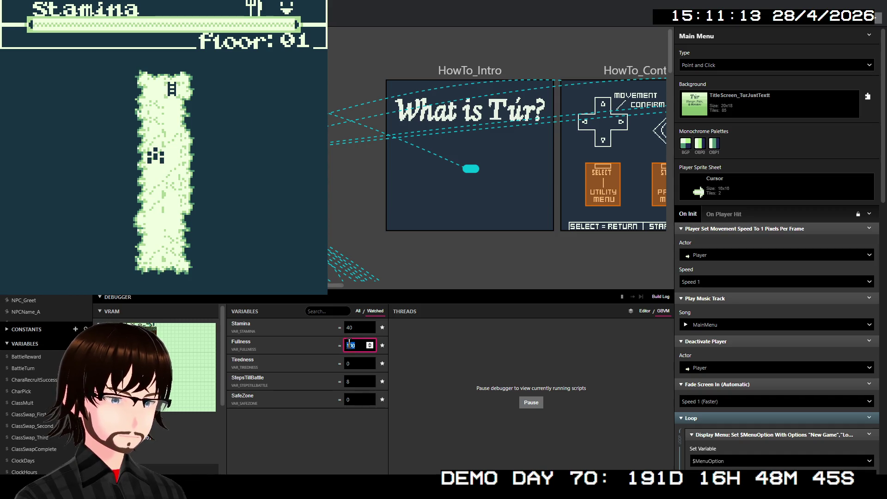
text(30)
key(Tab)
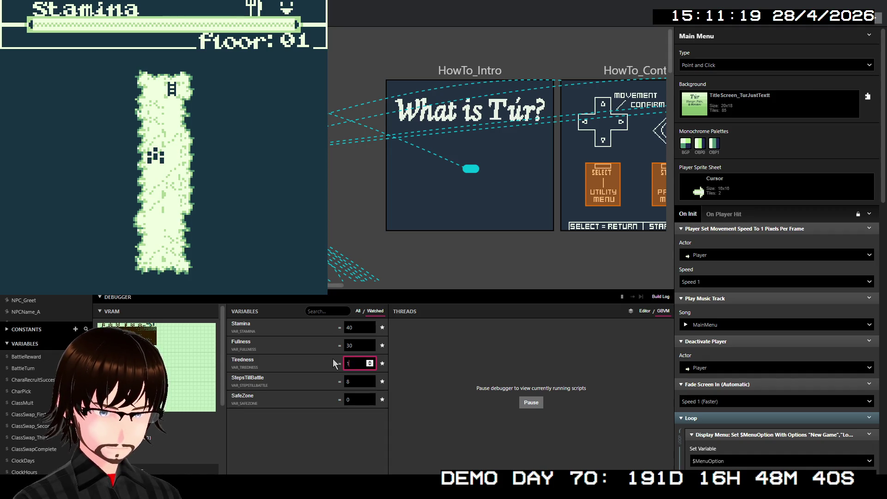
text(33)
key(Return)
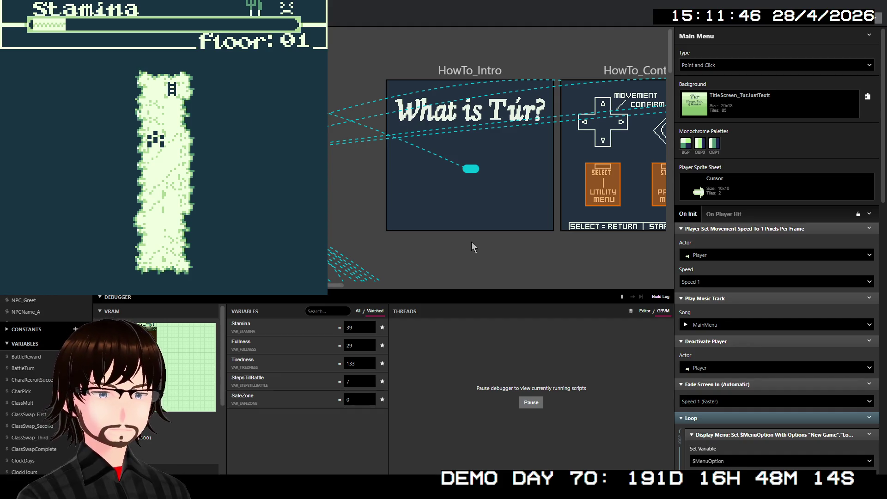
Change Tiredness to 50, then set Stamina to 294 and Fullness to 99
click(347, 364)
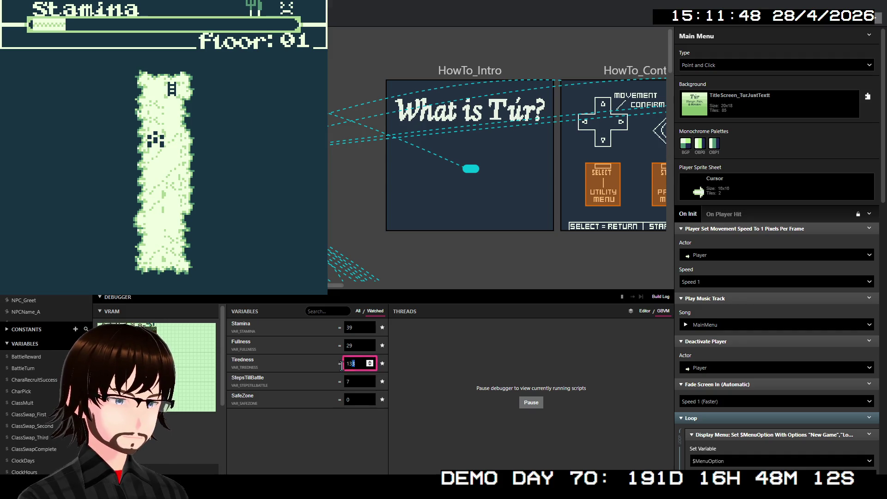
text(50)
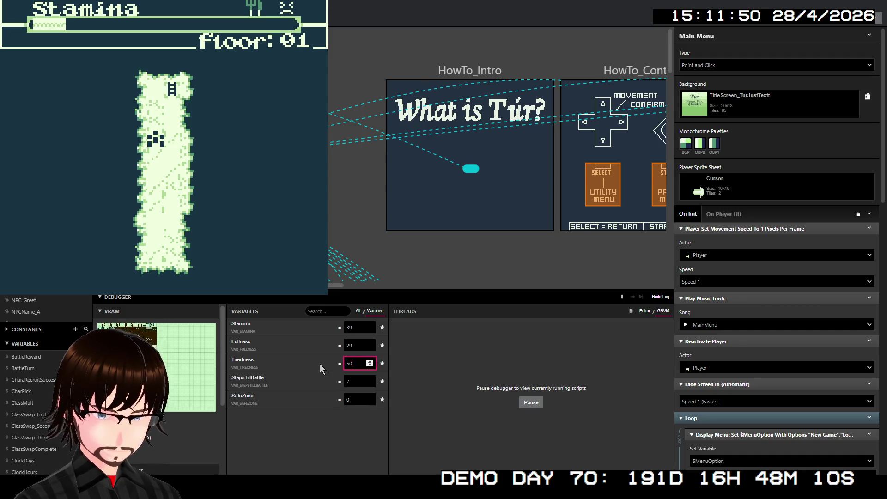
key(Return)
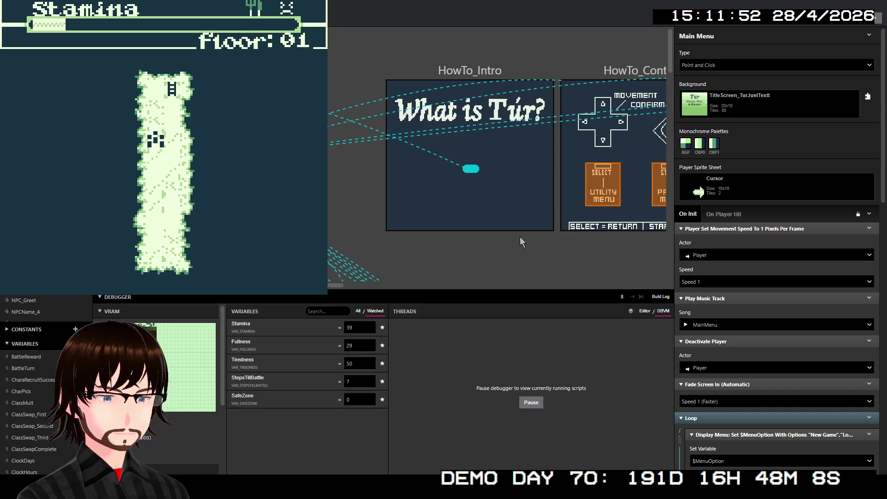
key(Down)
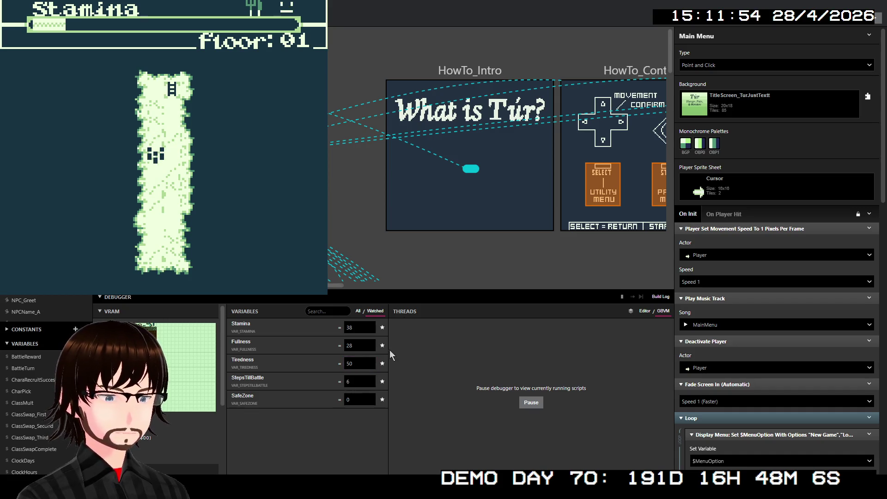
click(349, 326)
text(29)
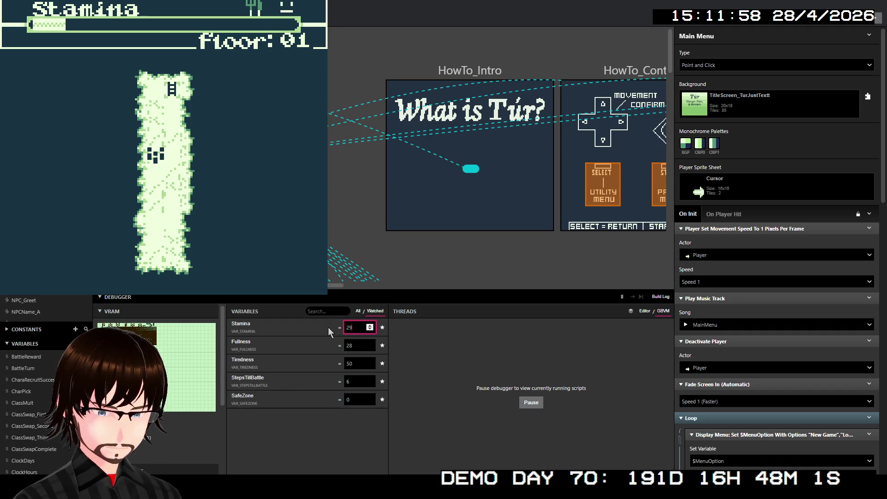
text(4)
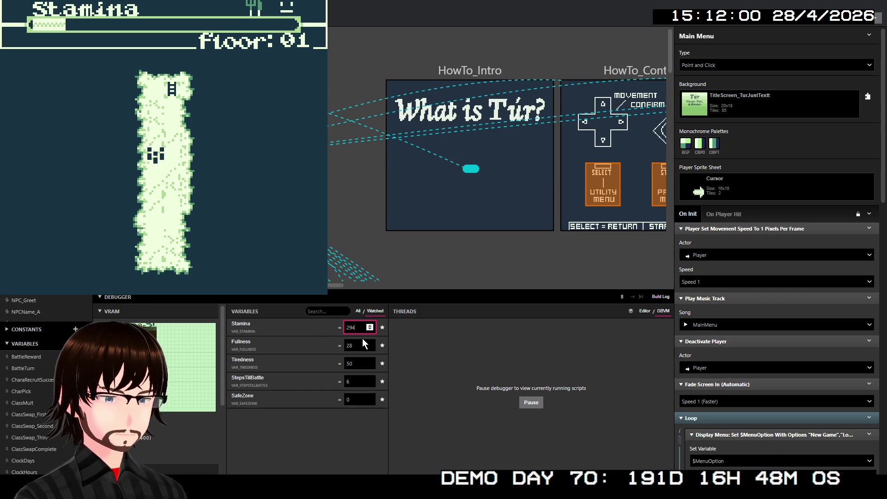
click(361, 342)
double_click(361, 342)
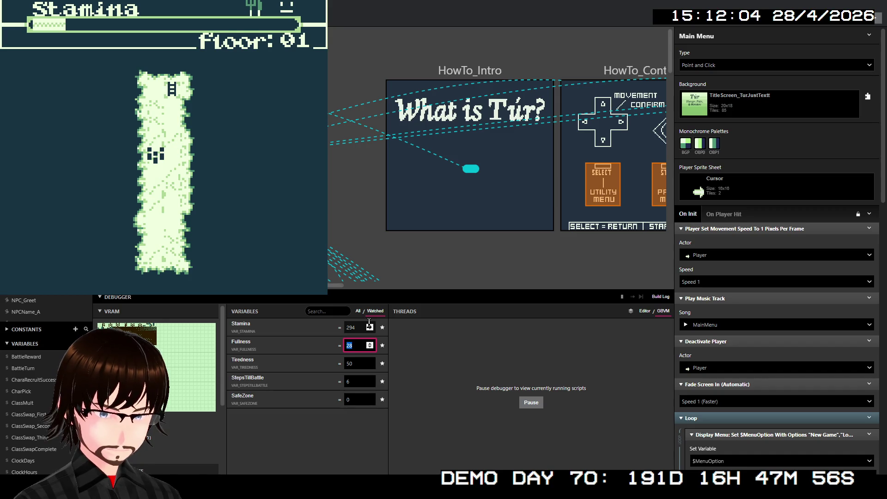
text(99)
key(Return)
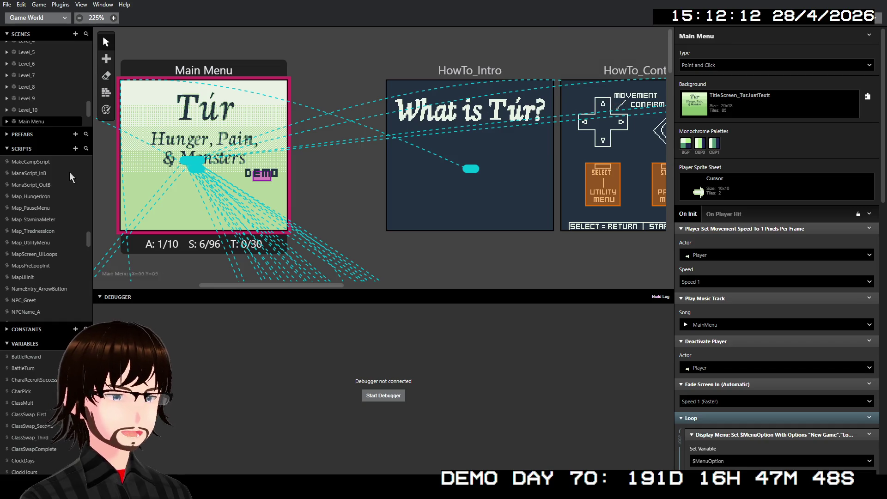
Scroll the Scripts list and open the WarriorSkill_Frenzy script
scroll(61, 196, down, 5)
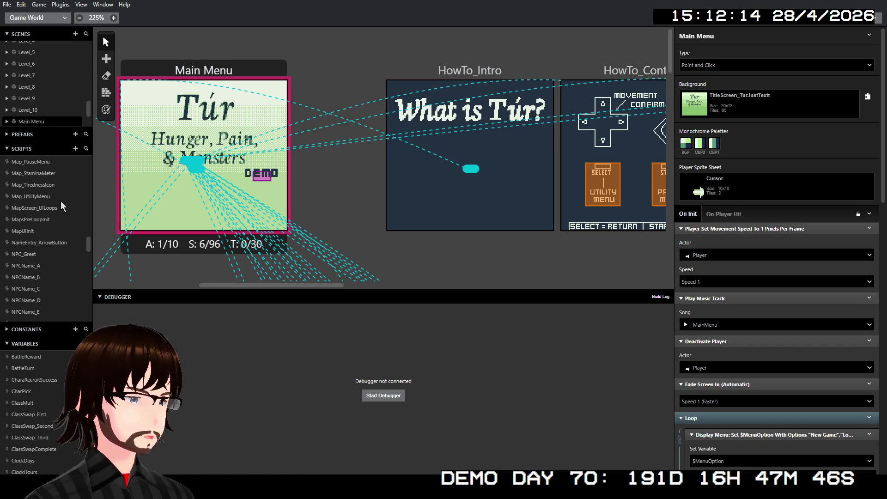
scroll(61, 199, down, 5)
scroll(61, 199, down, 5)
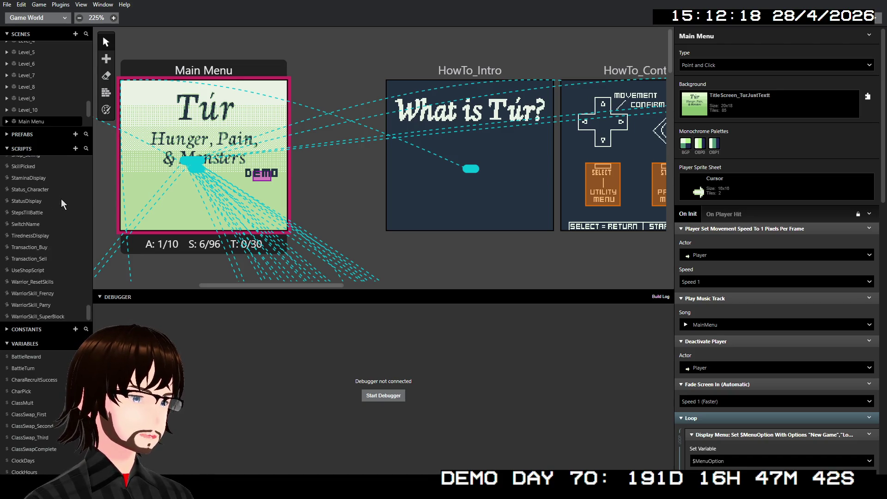
click(46, 292)
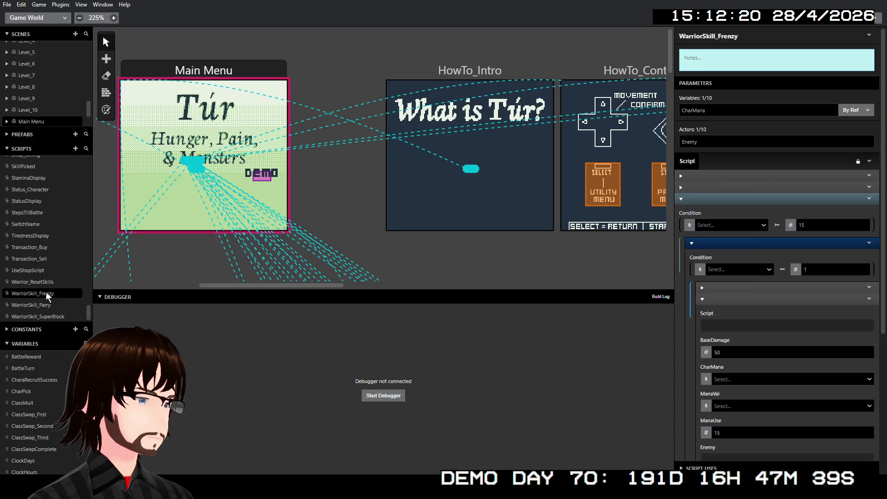
Review the Frenzy events, then open ClassSwap_SkillSelectMage and scroll its skill switch
scroll(782, 189, down, 3)
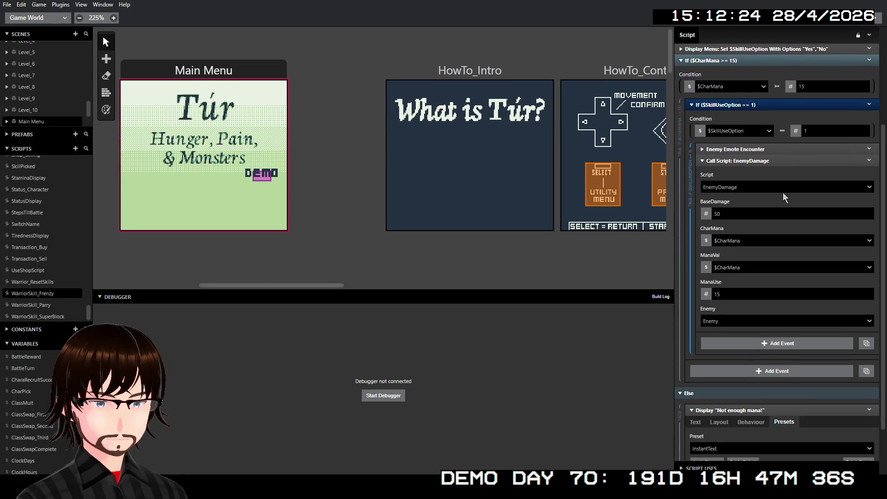
scroll(49, 231, up, 6)
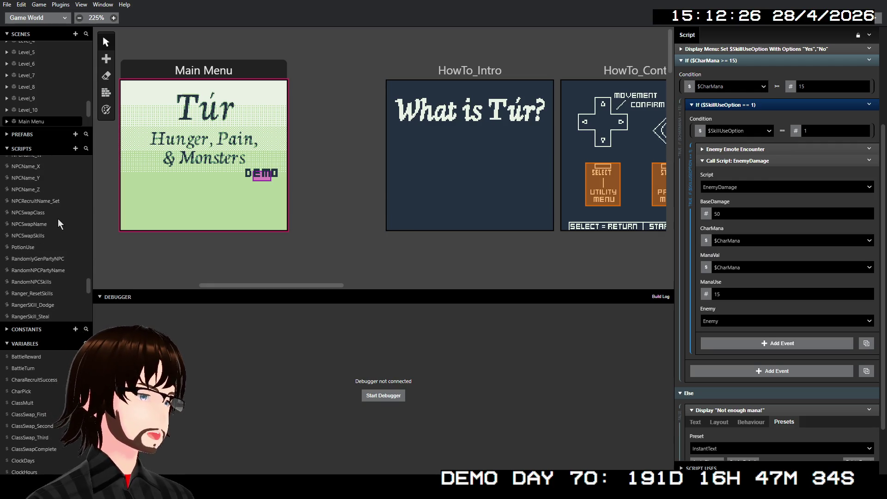
scroll(58, 224, down, 3)
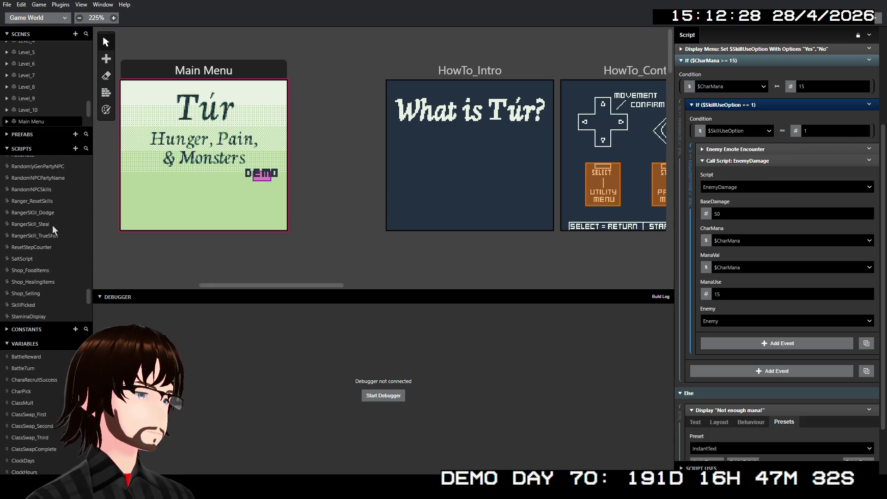
scroll(49, 225, up, 10)
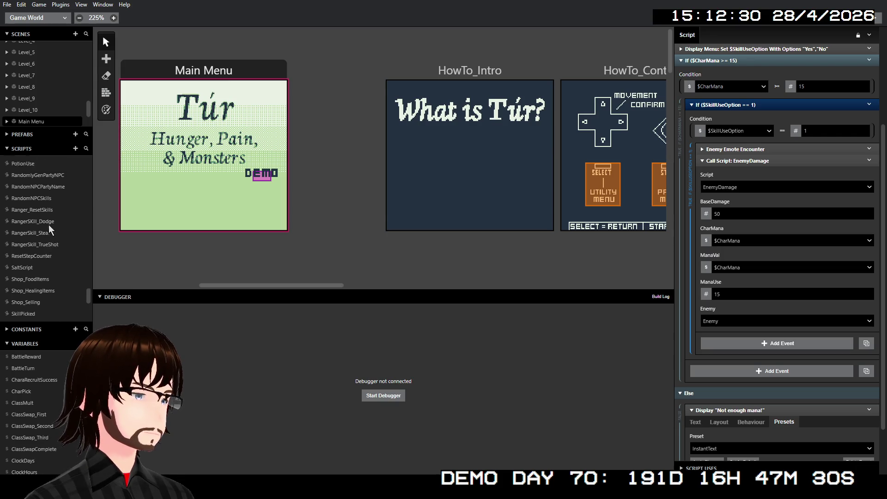
scroll(52, 217, up, 4)
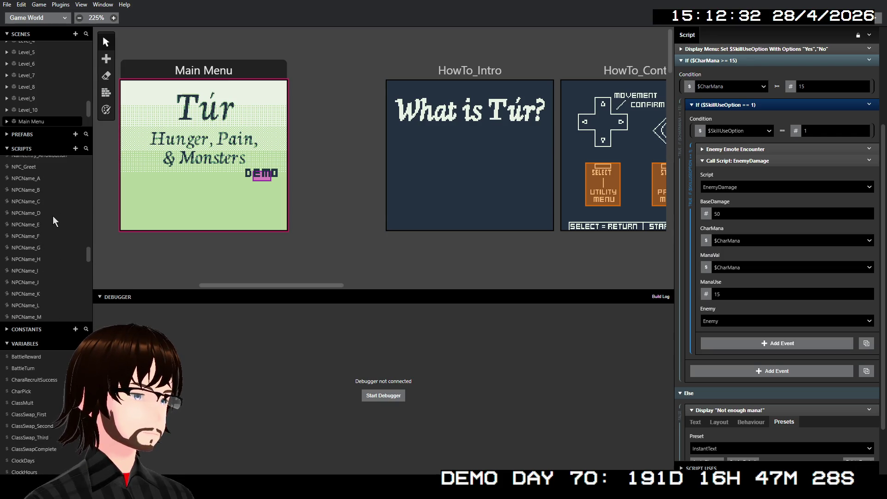
scroll(54, 213, up, 10)
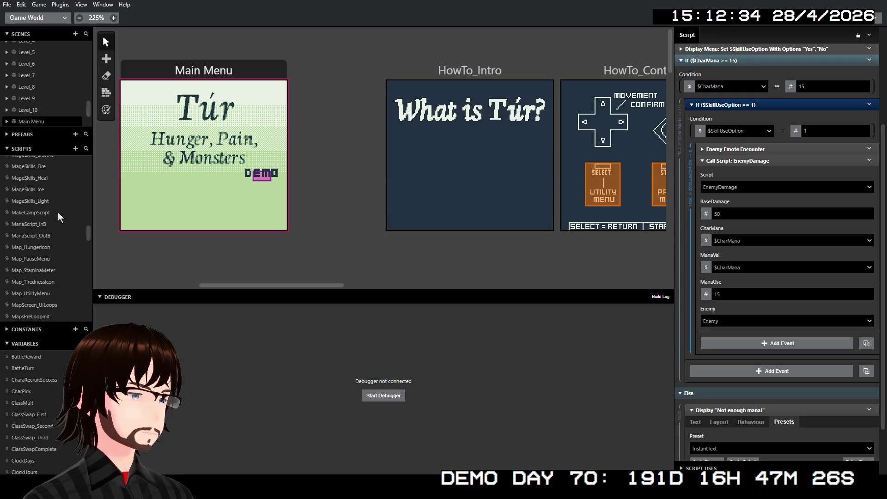
click(52, 188)
scroll(771, 215, down, 3)
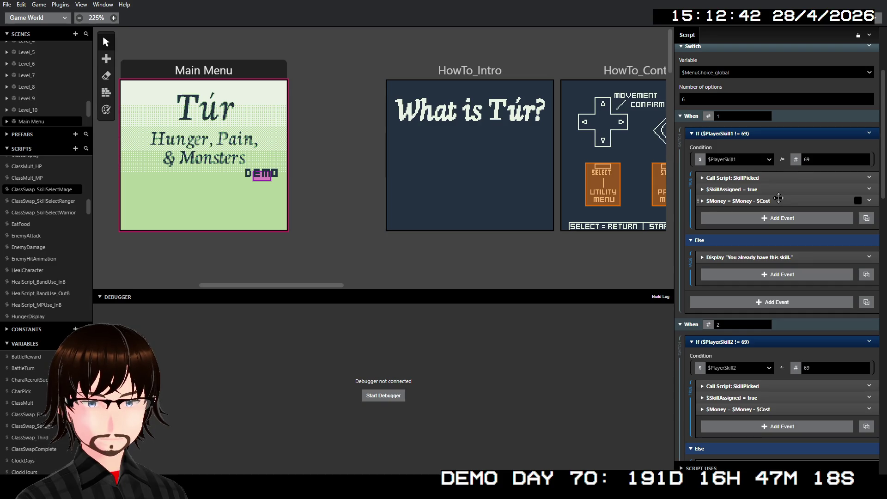
scroll(778, 199, up, 1)
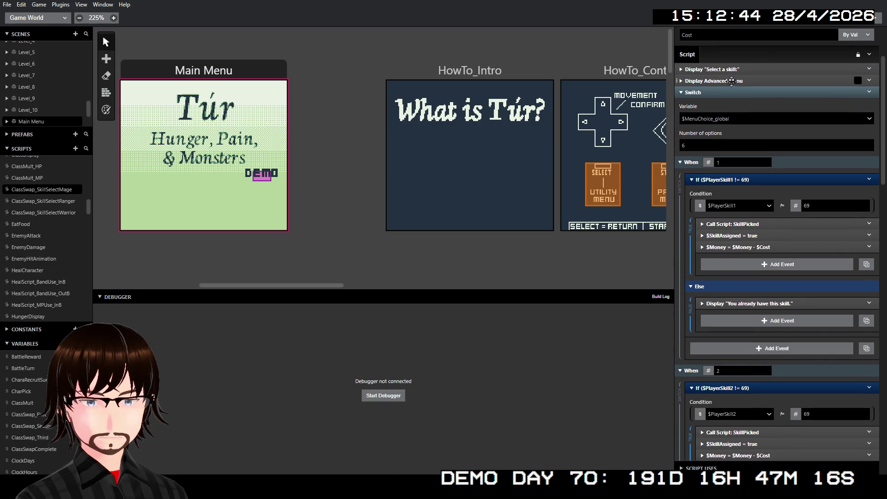
click(739, 69)
click(739, 68)
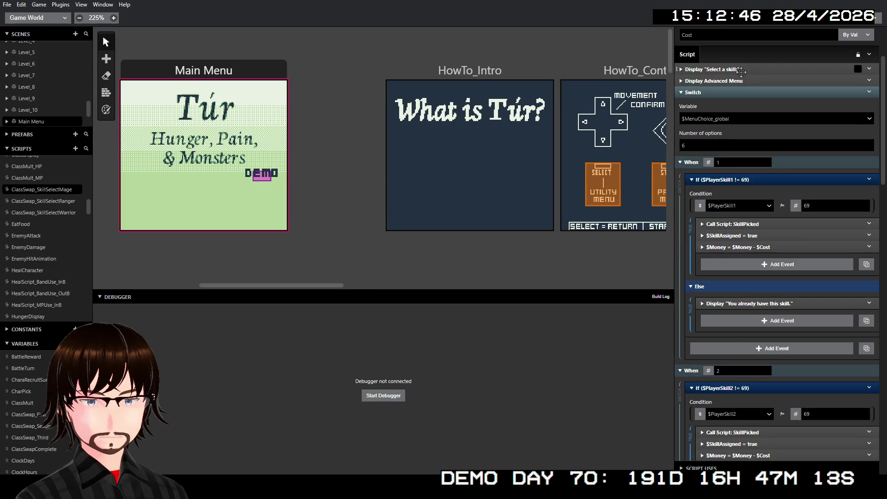
click(744, 81)
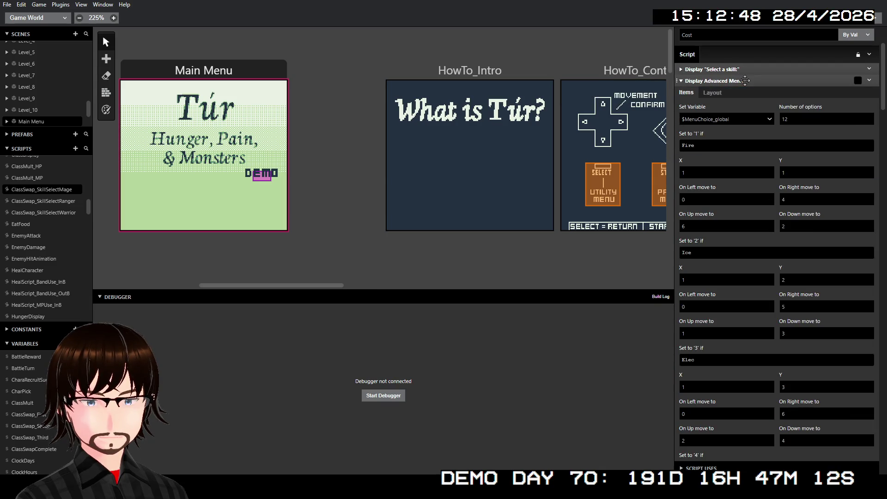
click(745, 81)
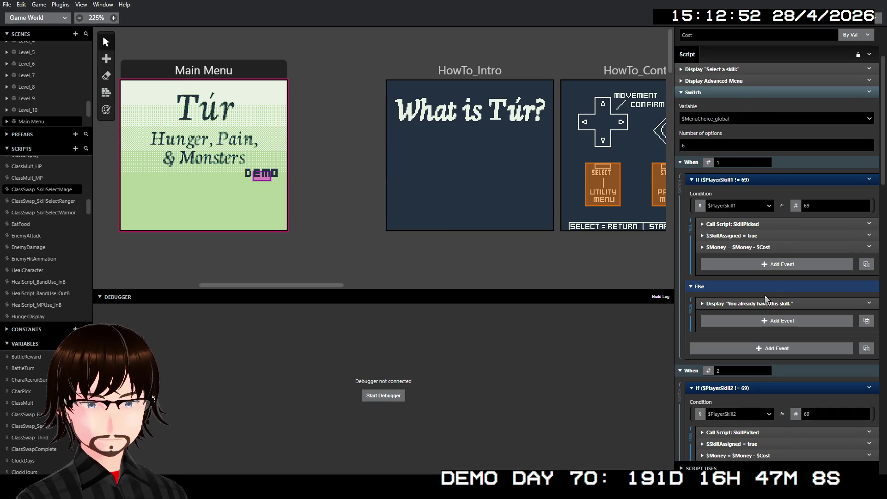
click(754, 224)
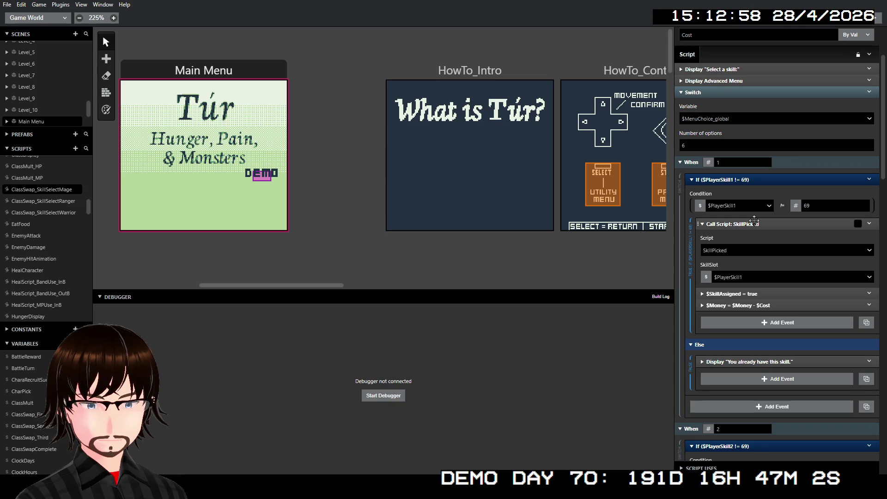
click(754, 221)
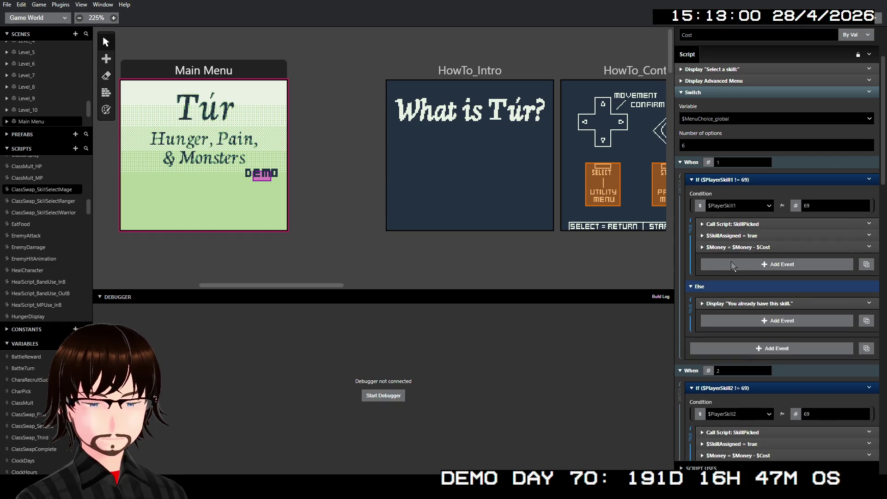
Insert a 'You equipped fire!' dialogue before the SkillPicked call in the When 1 branch
right_click(745, 222)
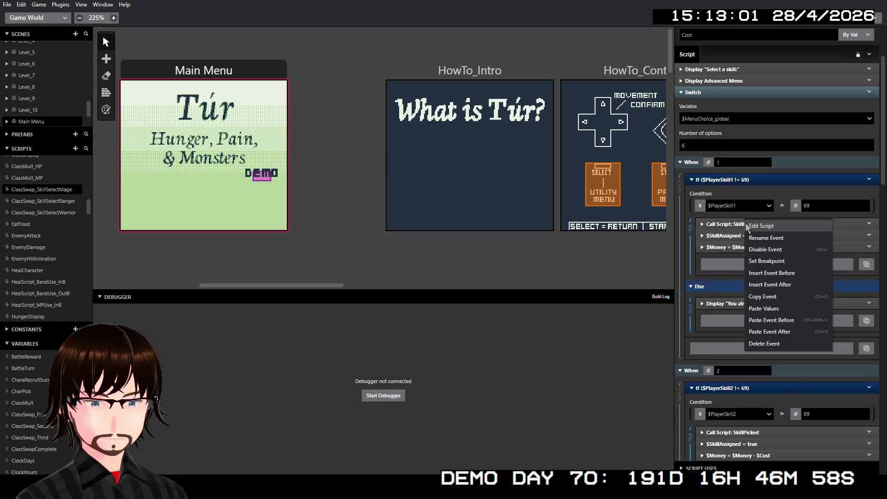
click(789, 273)
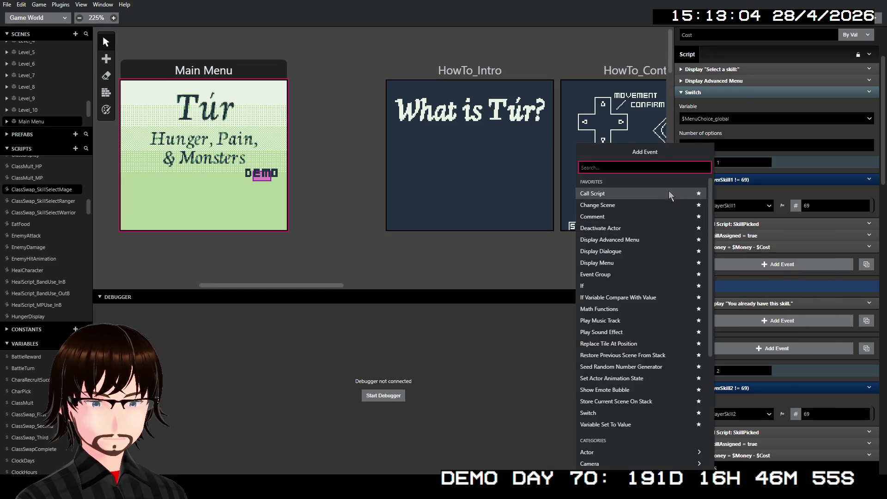
click(620, 249)
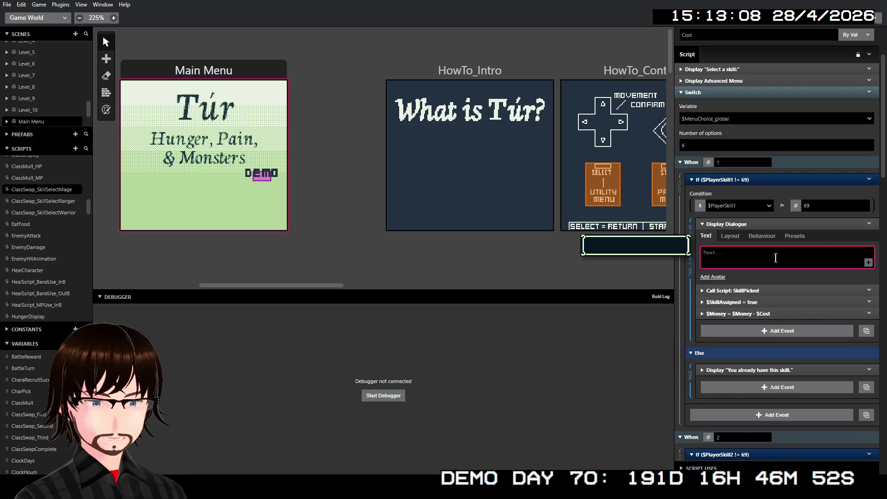
text(Y)
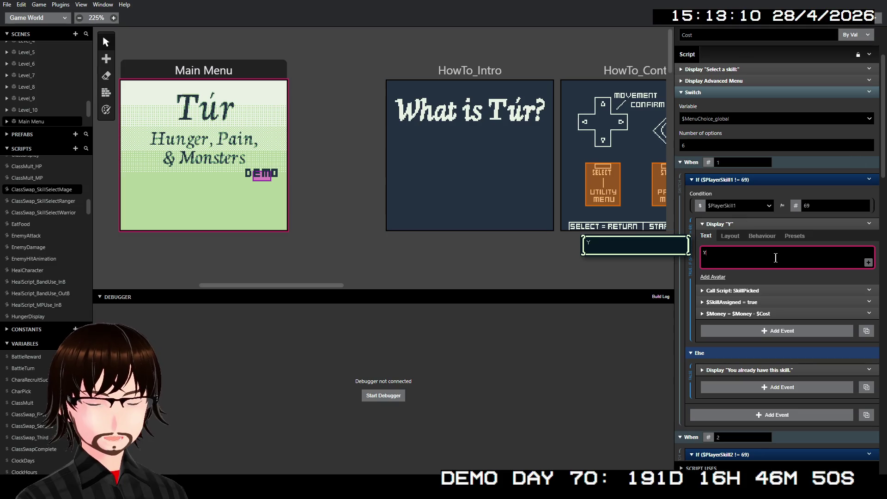
text(ou eq)
key(BackSpace)
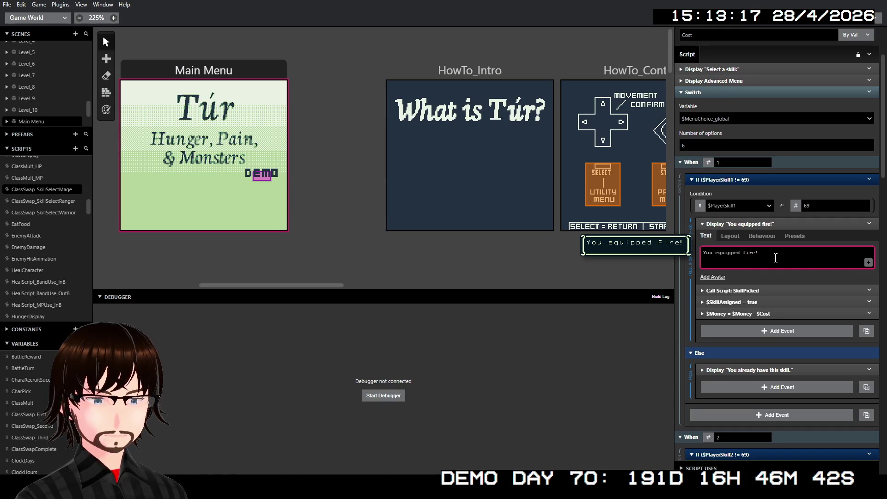
click(762, 226)
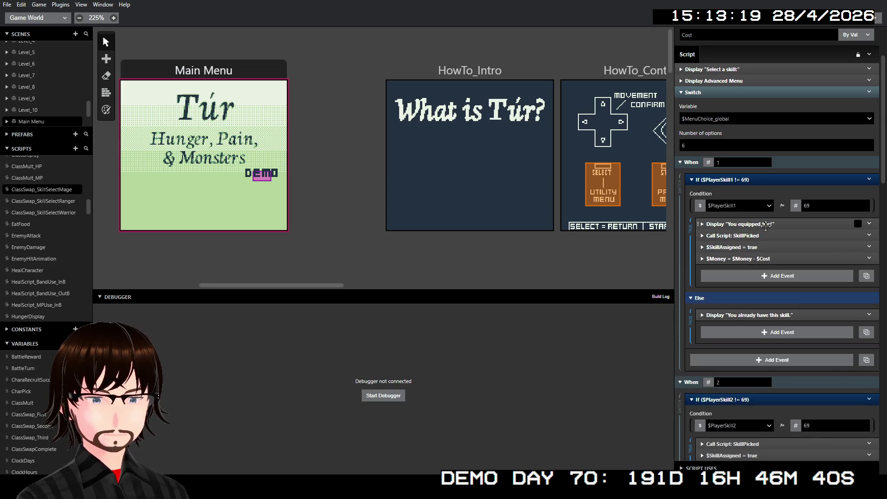
Copy the 'You equipped fire!' dialogue event for reuse
right_click(765, 225)
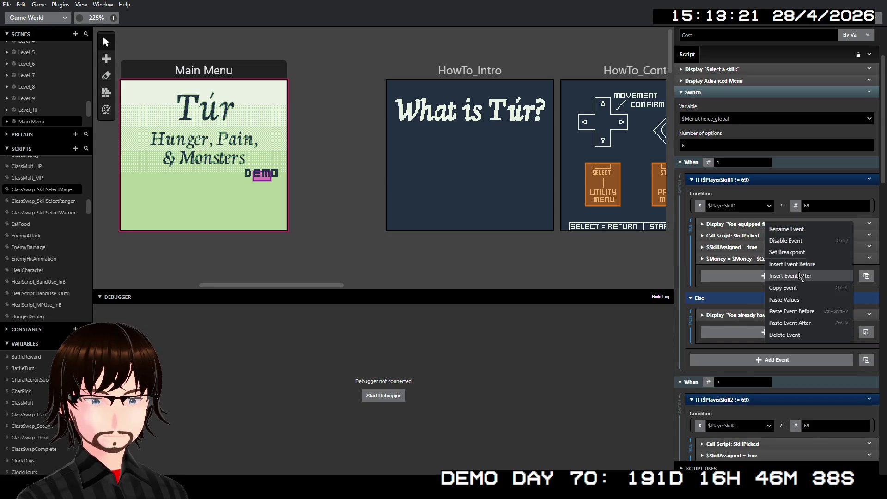
click(785, 287)
scroll(797, 373, down, 3)
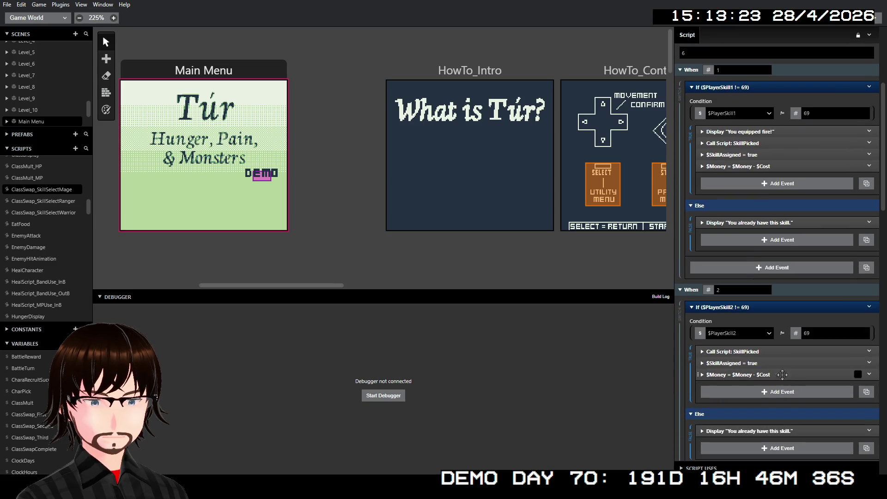
Paste the 'You equipped fire!' dialogue before SkillPicked in branch two and change fire to ice
right_click(752, 353)
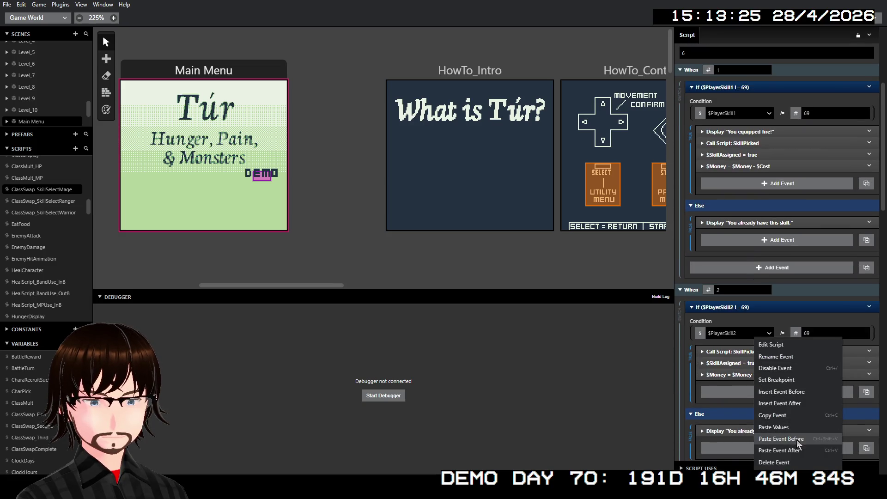
click(797, 443)
click(753, 350)
click(747, 390)
double_click(749, 379)
text(ice)
Review the skill menu's item list, collapse it and the ice dialogue, and reach the third branch's SkillPicked call
scroll(785, 270, up, 5)
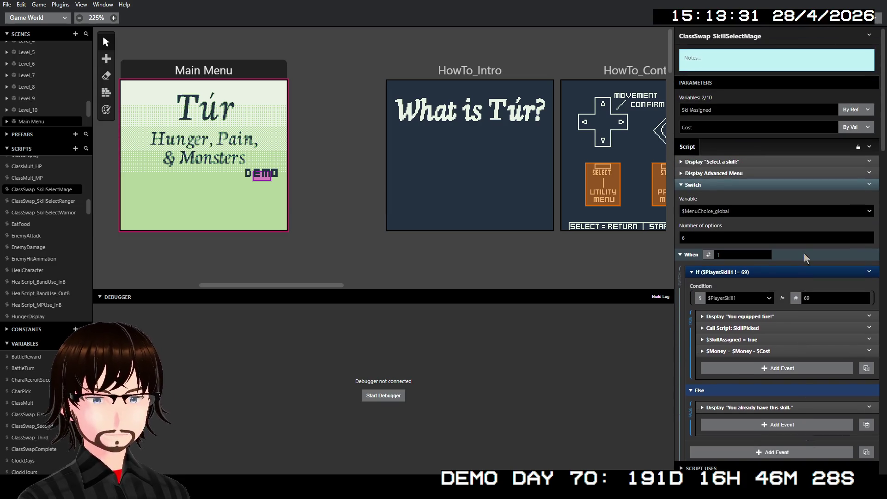
click(730, 172)
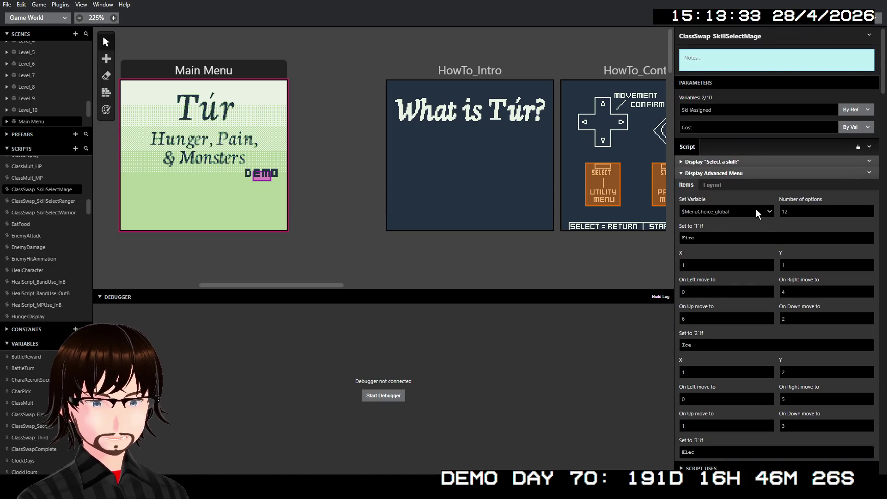
scroll(766, 279, down, 5)
scroll(769, 280, down, 8)
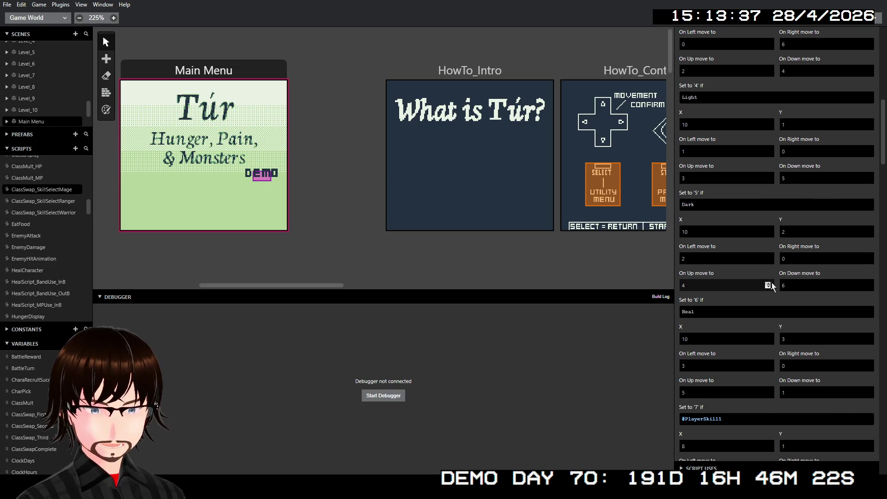
scroll(770, 282, up, 12)
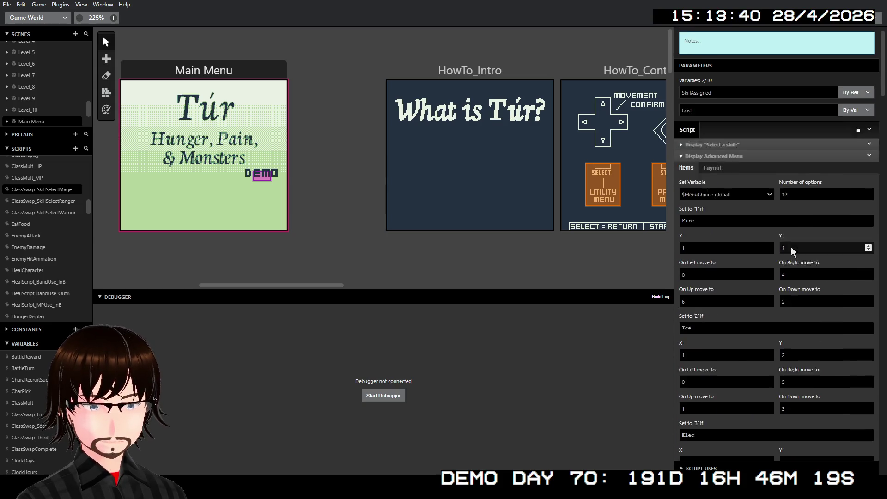
click(744, 175)
scroll(776, 220, down, 10)
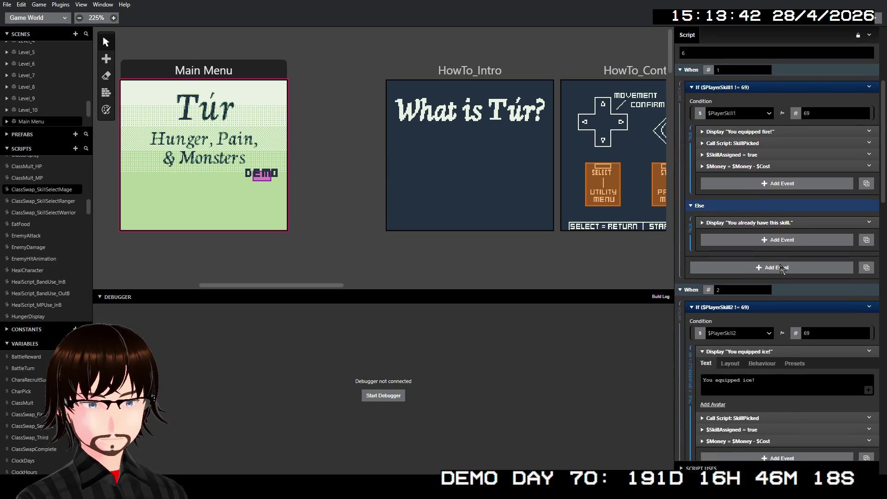
click(779, 213)
scroll(775, 199, down, 1)
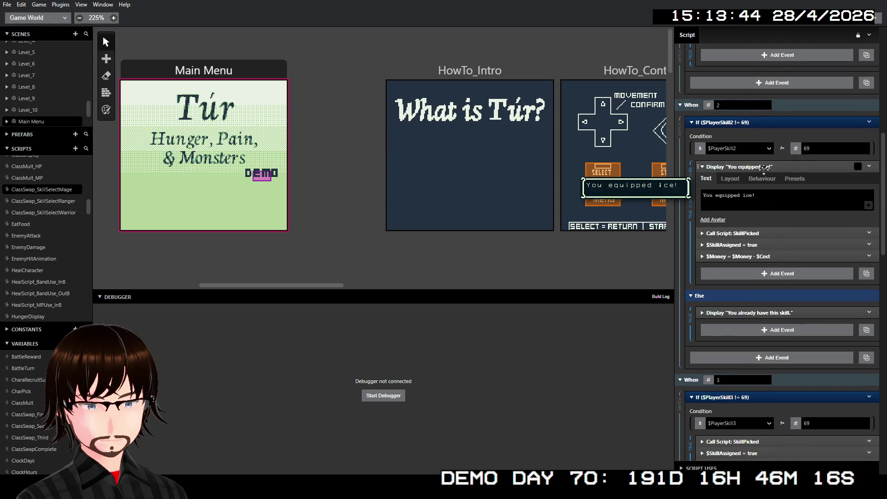
scroll(766, 304, down, 3)
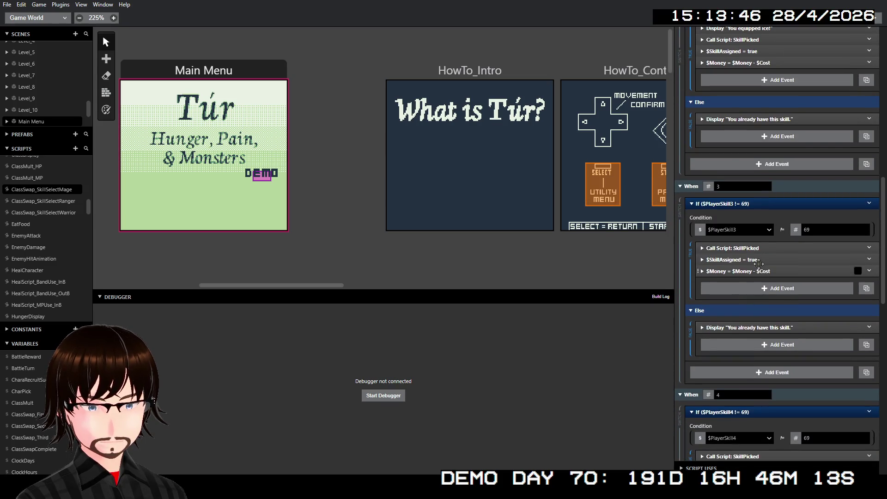
right_click(757, 248)
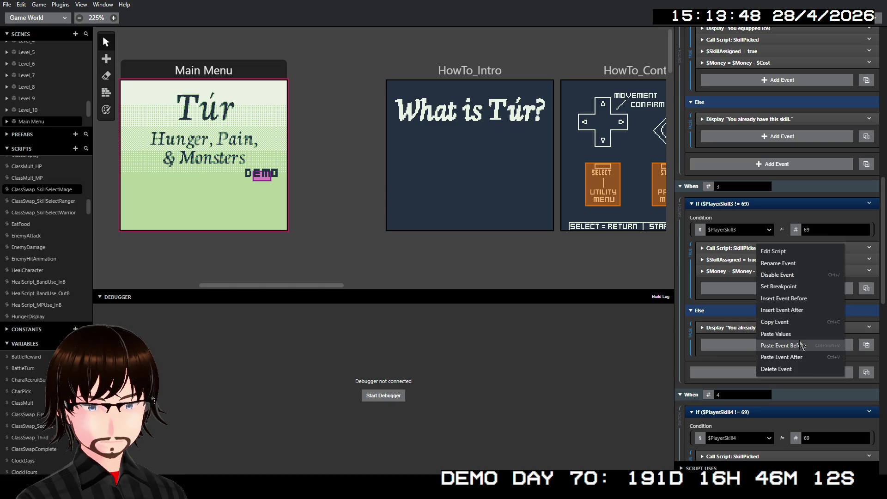
Paste the equip dialogue into the third branch and change it to 'You equipped elec!'
click(800, 346)
click(748, 248)
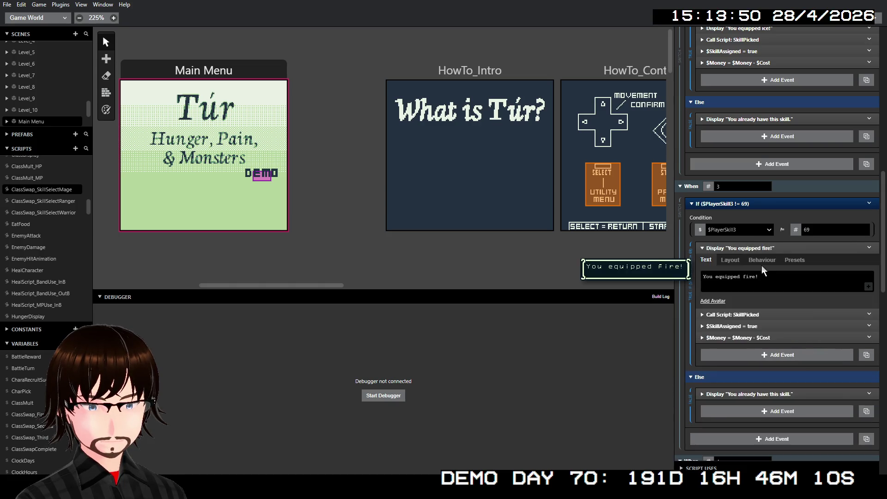
click(747, 277)
double_click(748, 277)
text(elec)
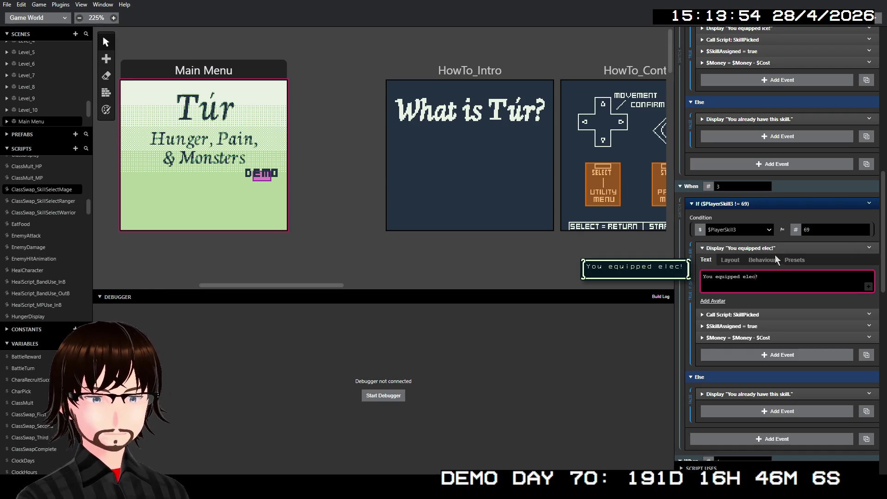
click(771, 247)
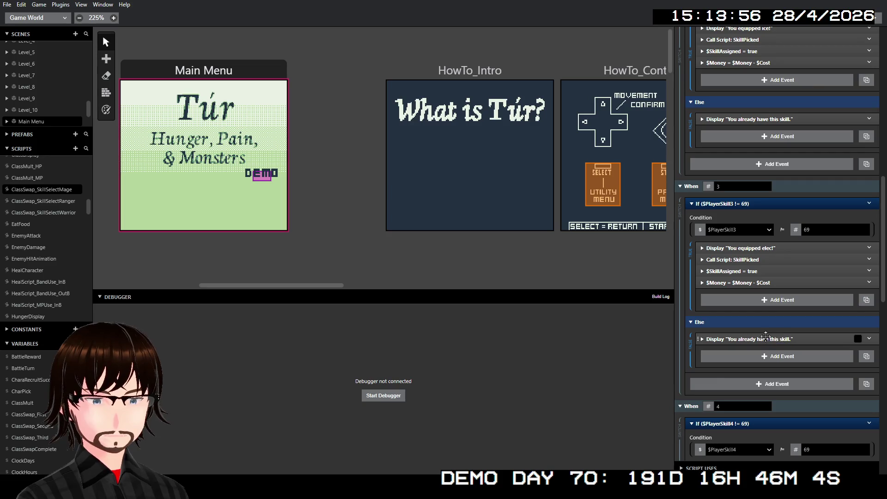
Paste the 'You equipped fire!' dialogue before SkillPicked in the fourth branch
scroll(765, 336, down, 3)
right_click(756, 327)
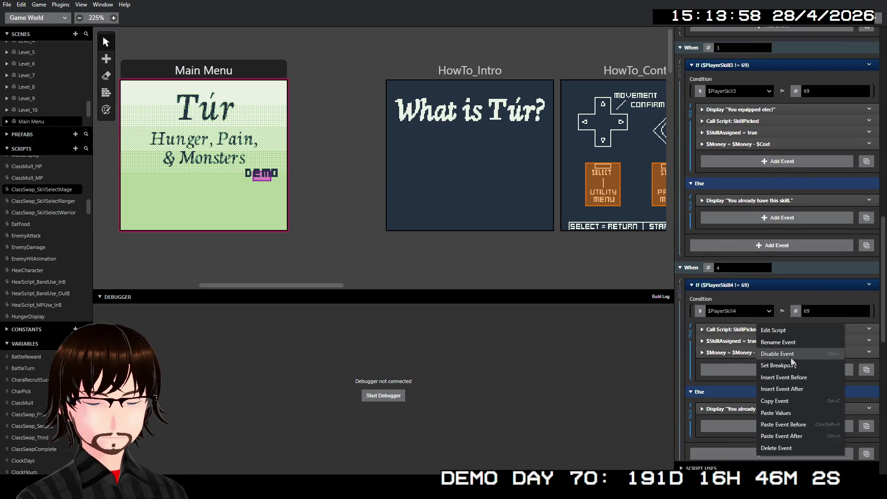
click(803, 425)
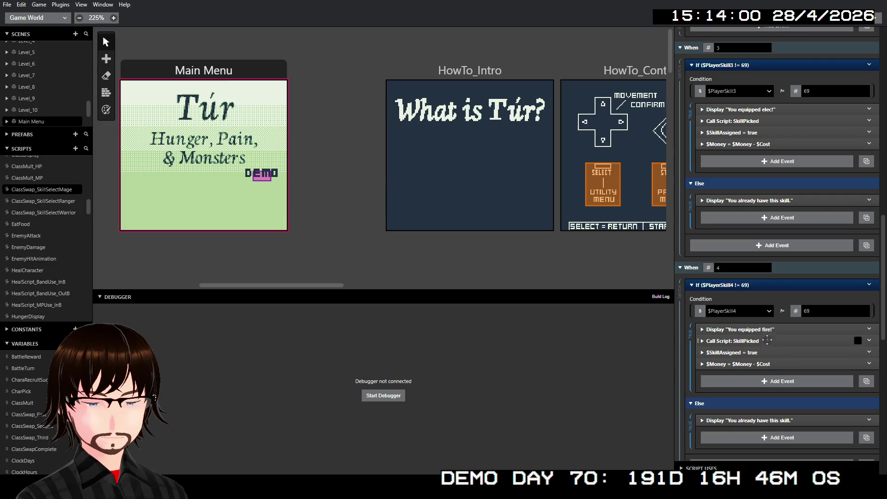
click(757, 329)
Review the skill menu's labels Fire, Ice, Elec, Light and Dark, then collapse the menu
scroll(772, 317, up, 15)
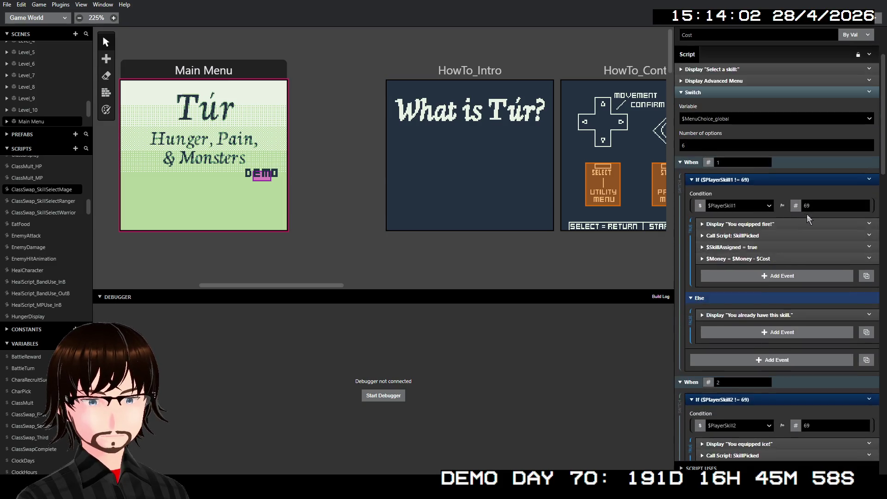
scroll(805, 214, up, 2)
click(736, 172)
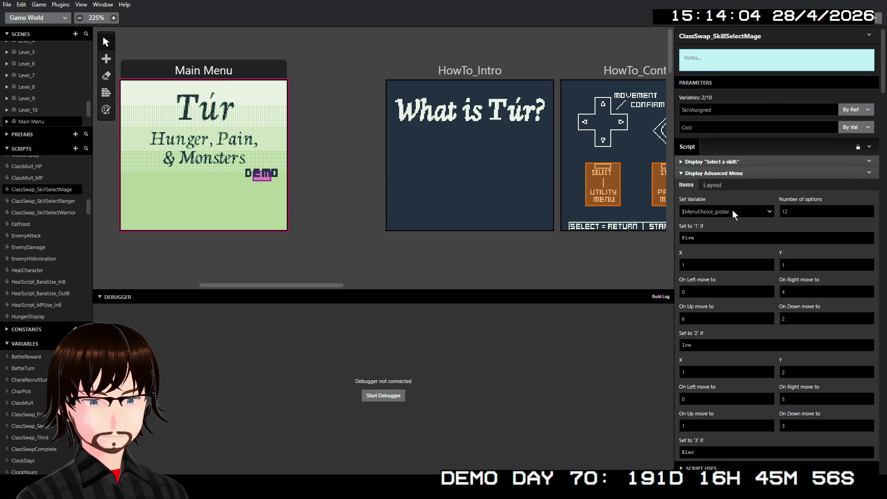
scroll(733, 212, down, 1)
scroll(728, 215, down, 5)
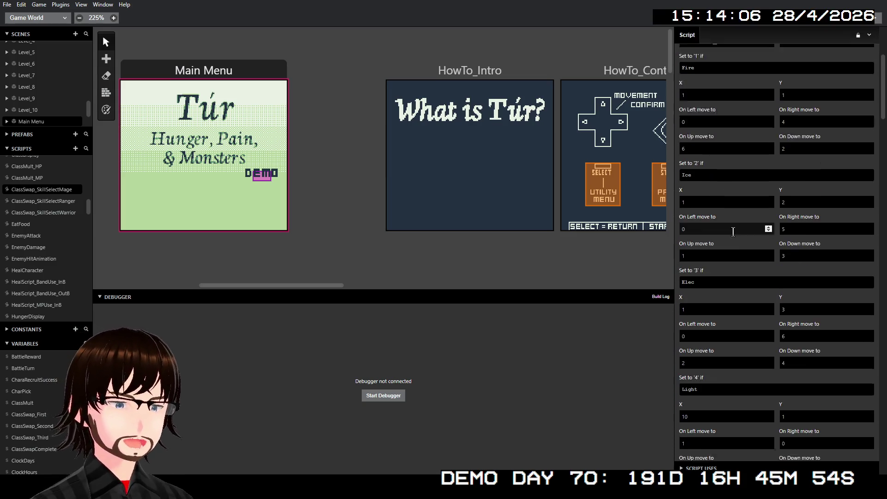
scroll(744, 244, up, 2)
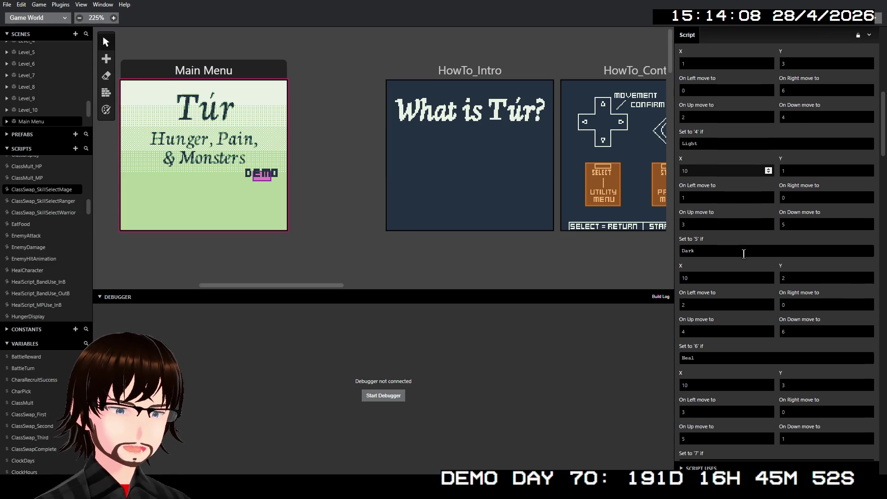
scroll(748, 242, up, 4)
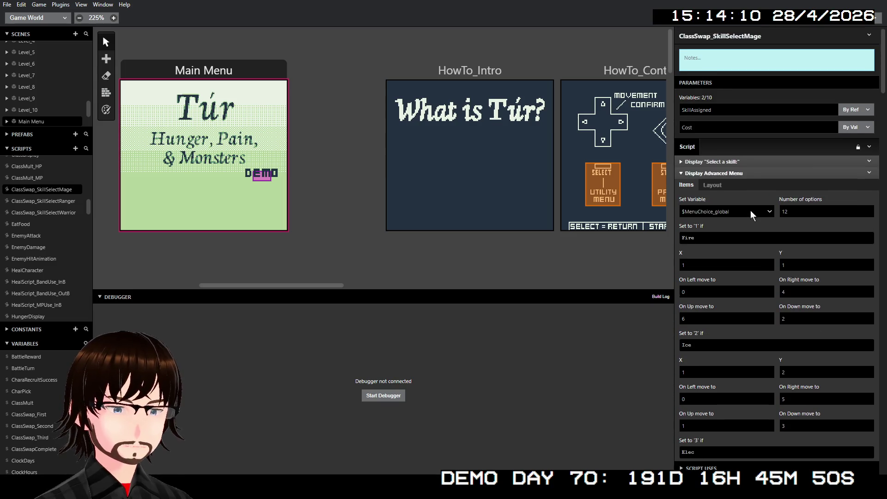
click(738, 174)
scroll(785, 252, down, 10)
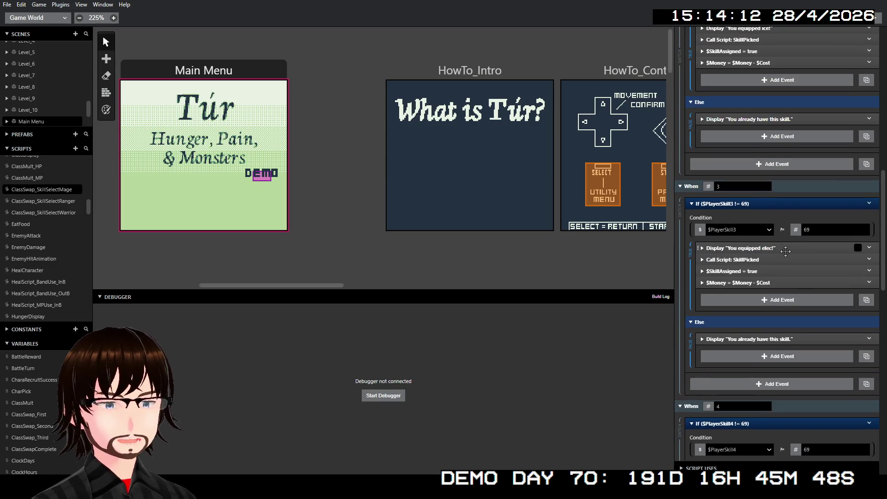
scroll(785, 252, down, 4)
click(785, 252)
Change the skill 4 message to 'You equipped light!' with light! on its own line
click(757, 313)
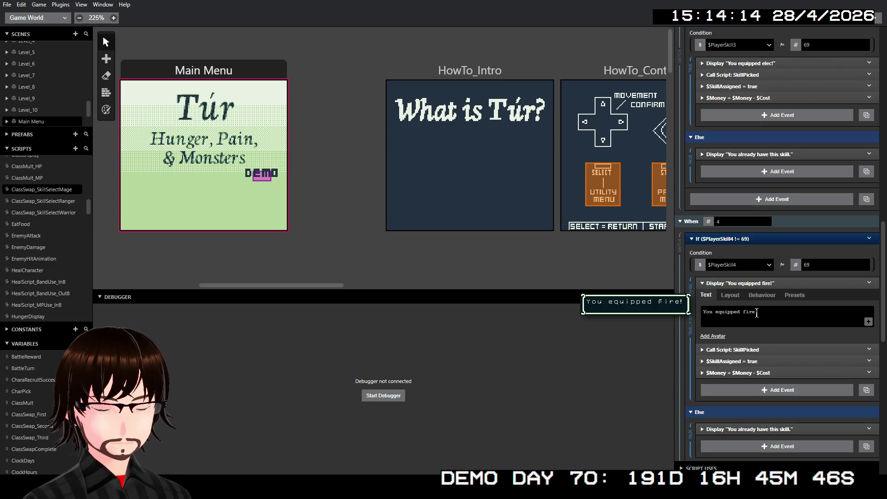
double_click(754, 313)
key(BackSpace)
text(light)
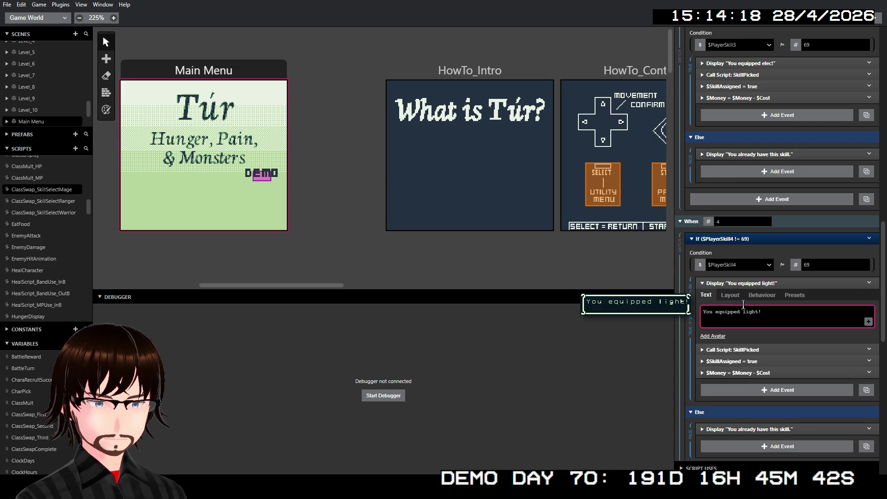
click(743, 314)
key(Return)
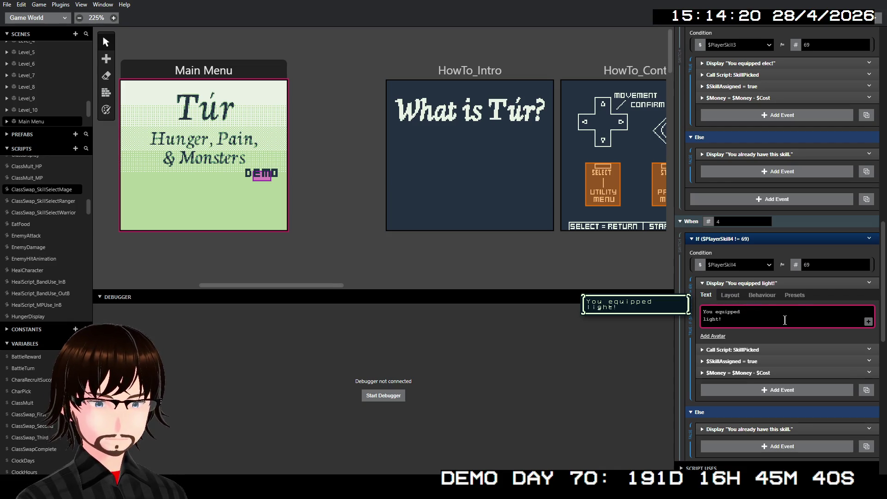
click(790, 283)
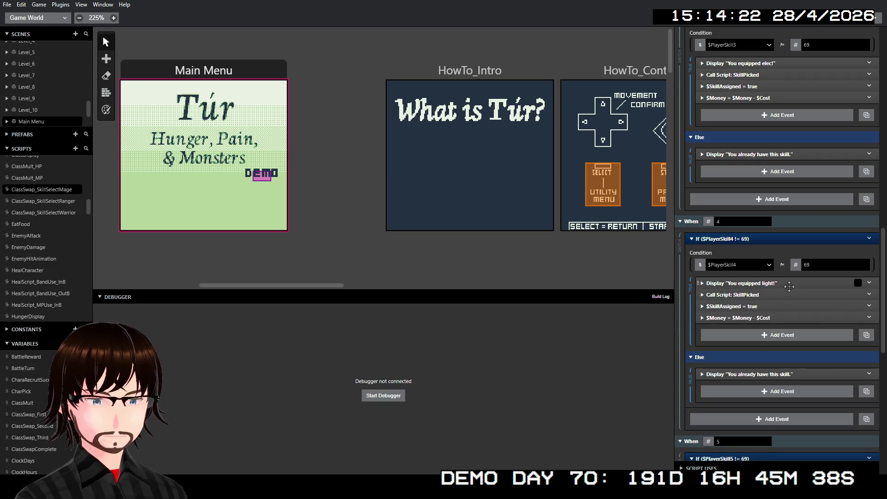
scroll(758, 320, down, 5)
Paste the equip message into the skill 5 branch as 'You equipped dark!'
right_click(745, 272)
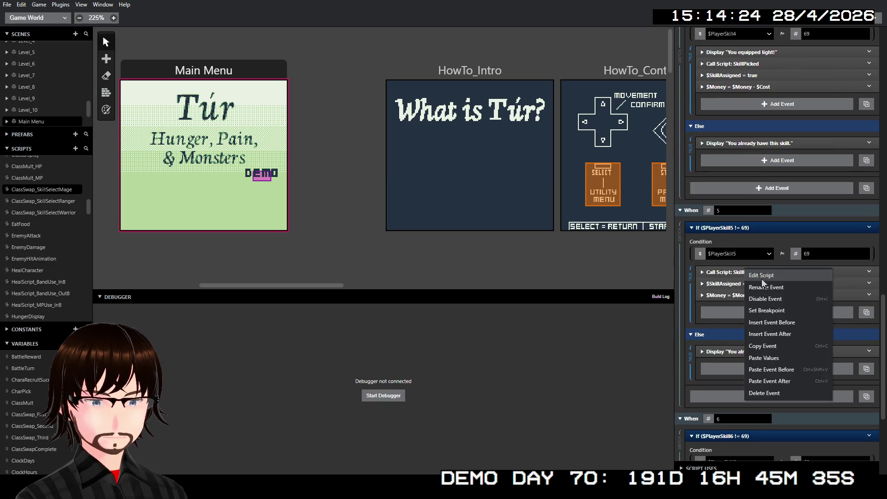
click(785, 368)
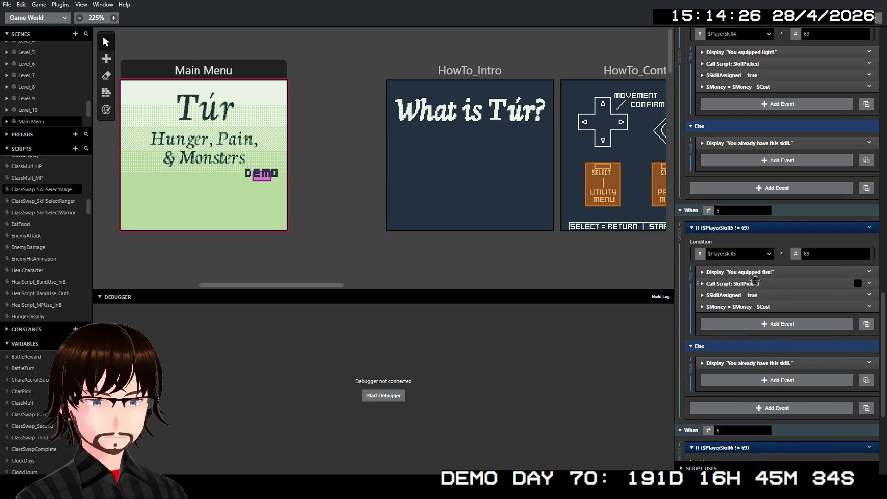
click(753, 272)
double_click(749, 301)
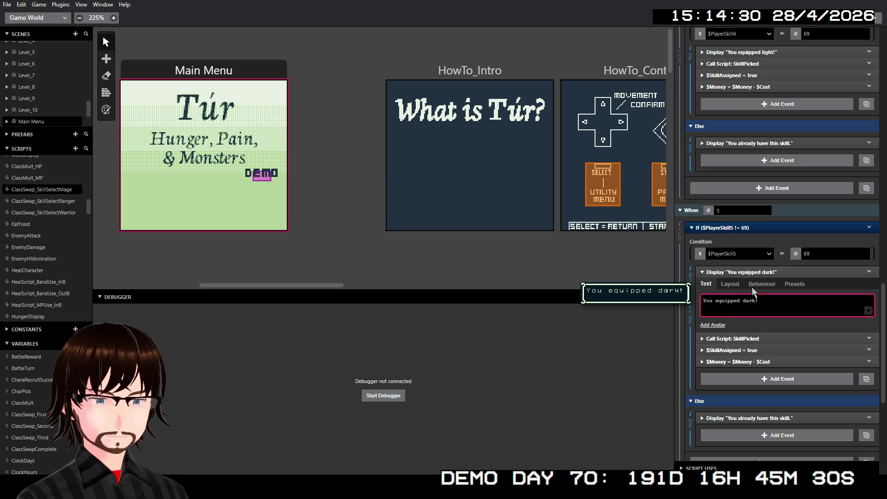
click(772, 272)
scroll(774, 319, down, 3)
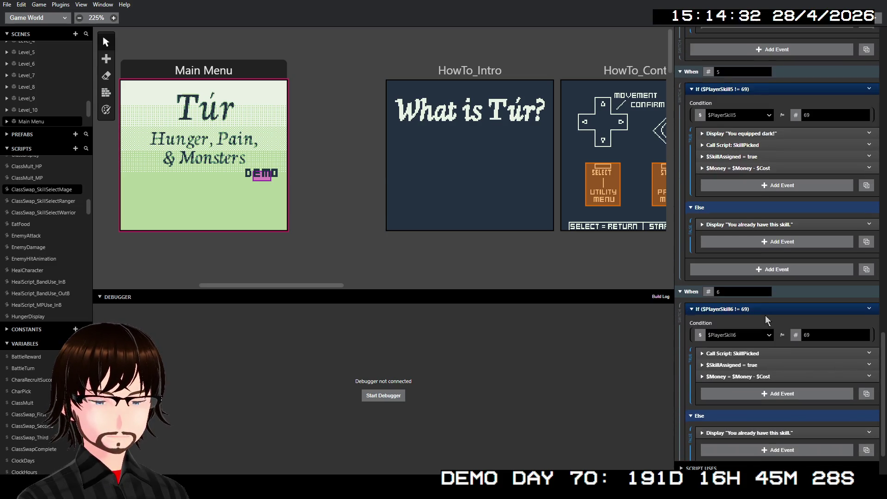
Paste the equip message into the skill 6 branch as 'You equipped heal!'
right_click(749, 353)
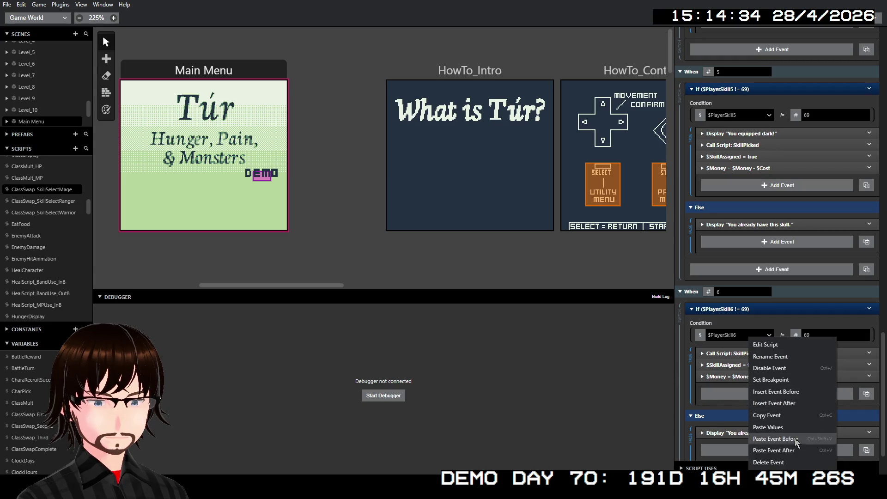
click(775, 439)
click(746, 353)
double_click(748, 382)
text(heal!)
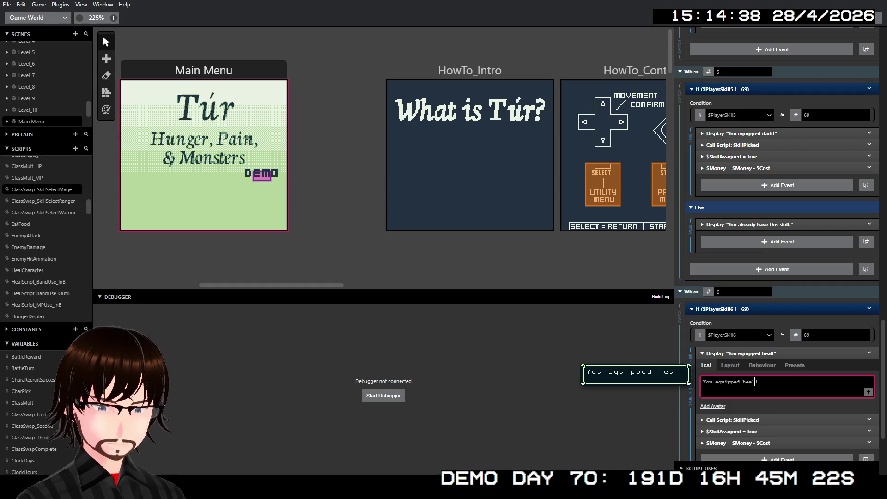
click(777, 355)
Scroll through the mage script to check the edits, then switch to ClassSwap_SkillSelectRanger
scroll(771, 291, down, 2)
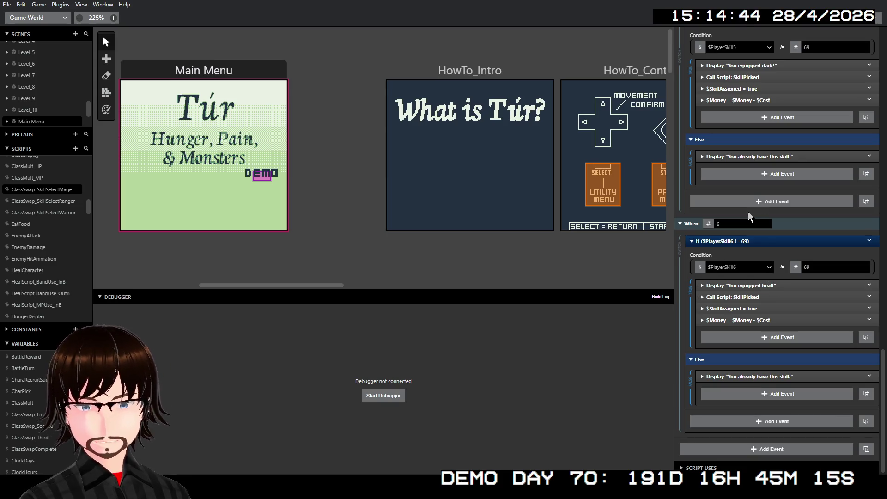
scroll(762, 217, up, 12)
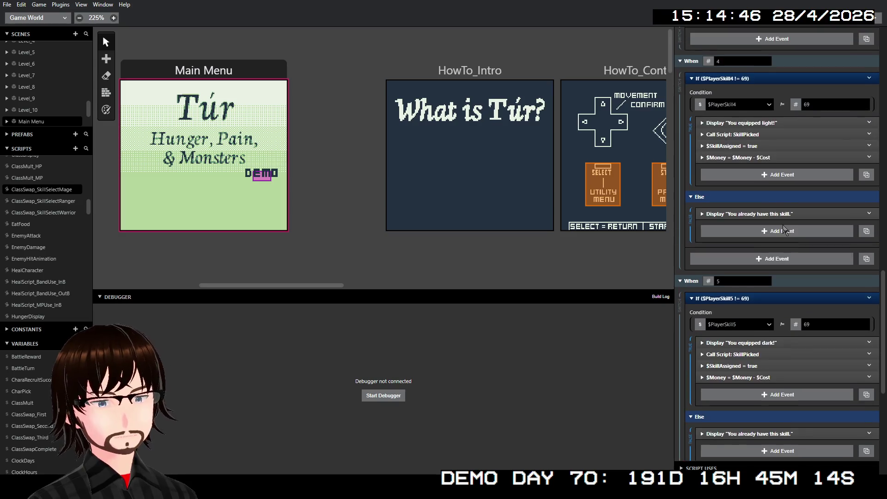
scroll(777, 223, down, 12)
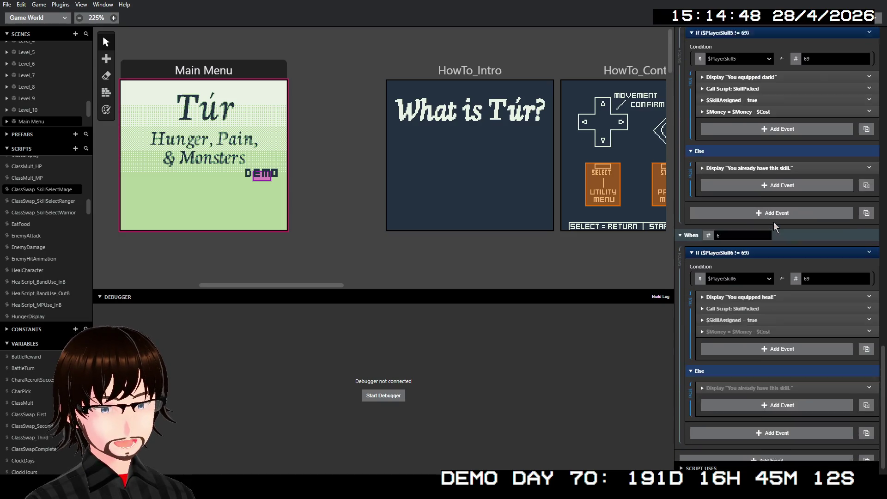
scroll(774, 222, up, 20)
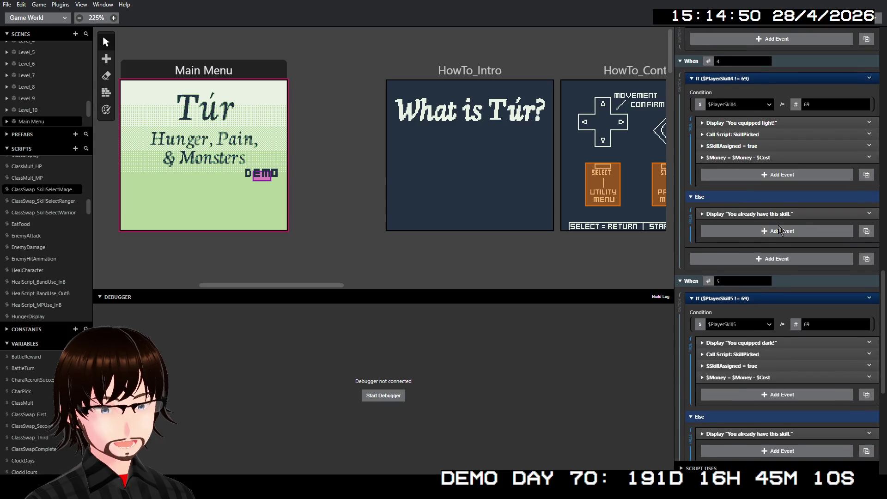
scroll(771, 226, up, 8)
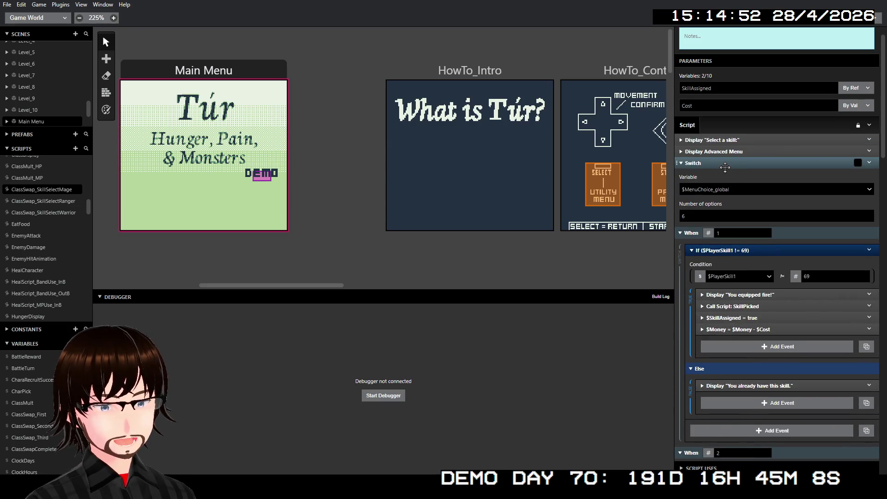
click(32, 204)
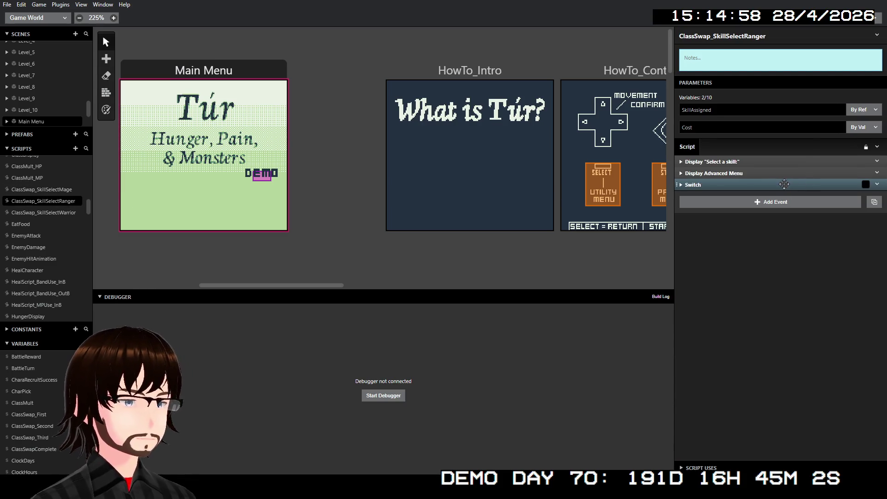
Expand the ranger script's switch block and review its skill menu settings
click(718, 185)
click(747, 174)
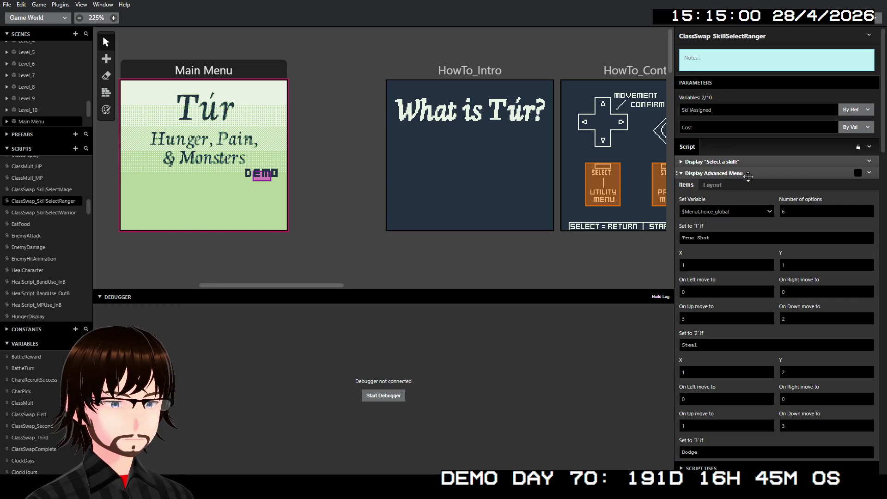
scroll(769, 209, down, 1)
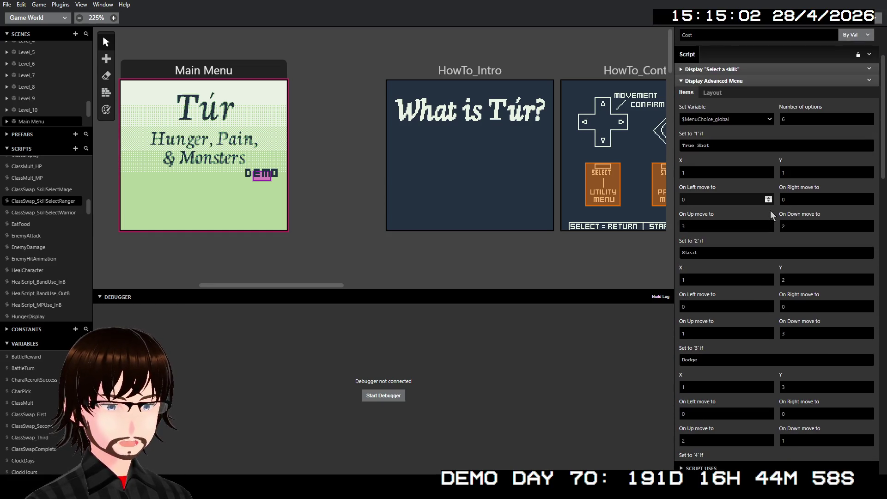
scroll(769, 210, up, 1)
click(745, 174)
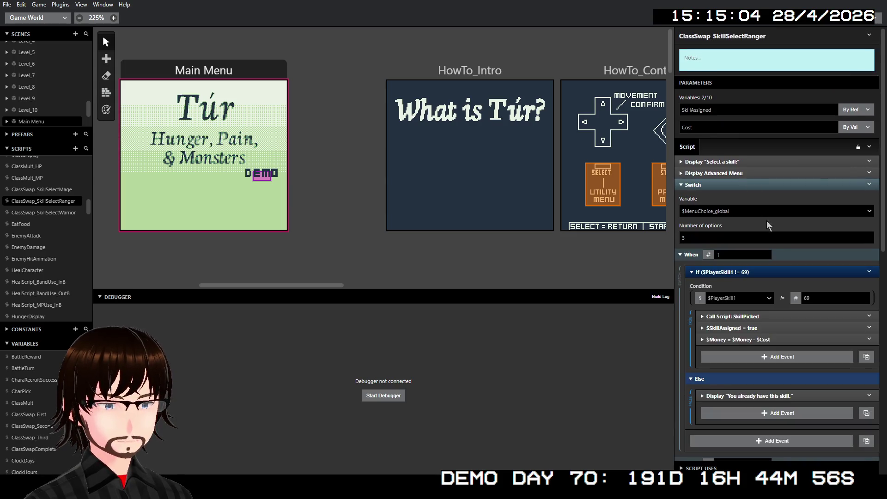
Paste the equip message into skill branch 1 as 'You equipped True Shot!' over two lines
right_click(749, 314)
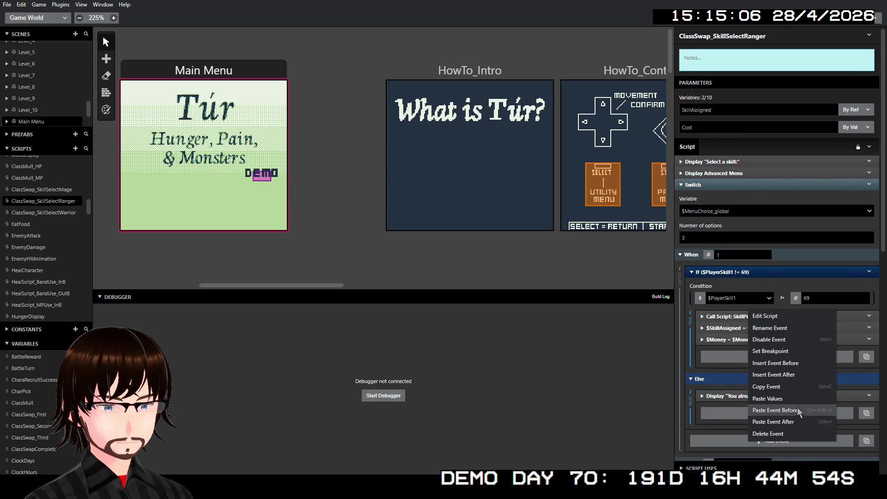
click(780, 409)
click(766, 317)
click(748, 345)
text(true shot!)
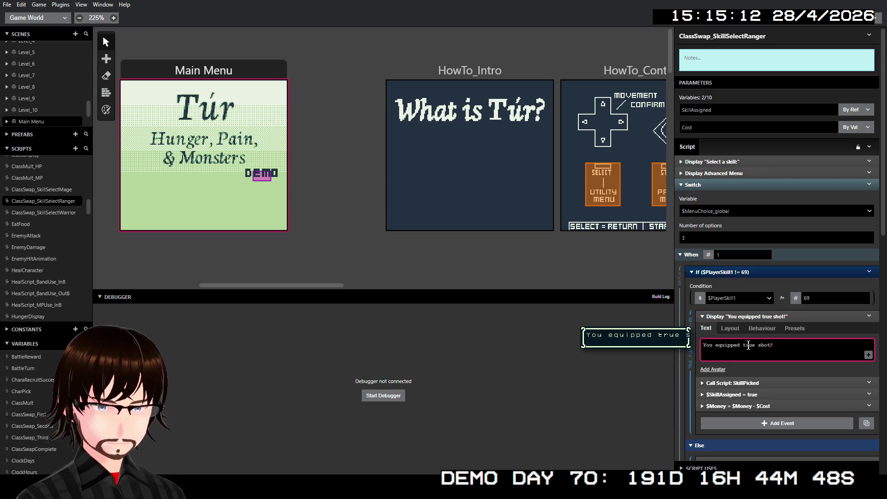
key(Delete)
key(Return)
key(Delete)
text(True )
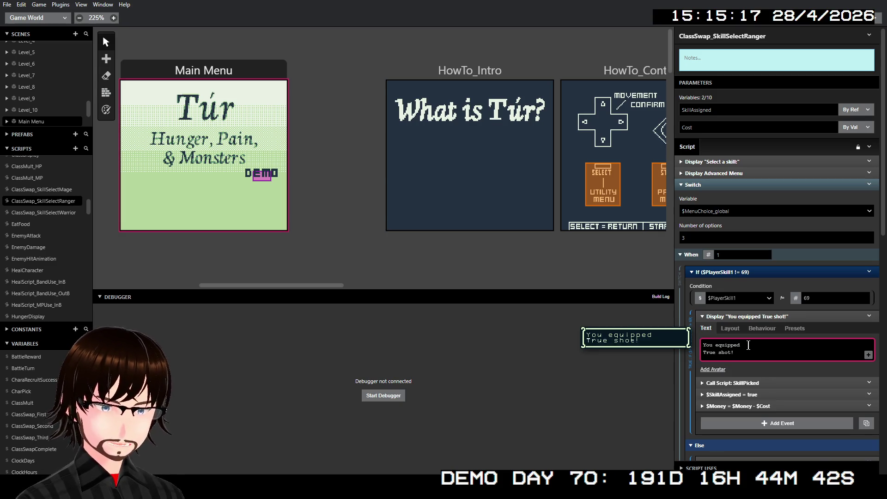
text(S)
click(761, 316)
Paste the equip message into skill branch 2 as 'You equipped Steal!' with Steal! on its own line
scroll(763, 324, down, 3)
scroll(758, 320, down, 2)
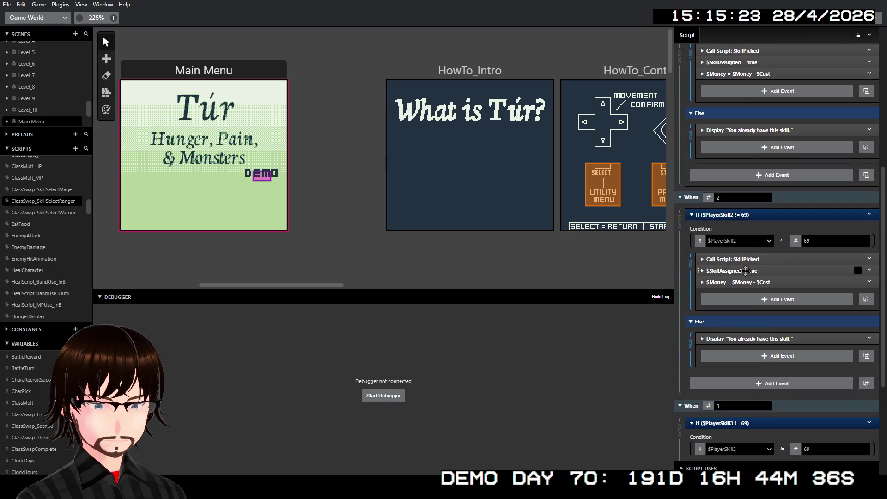
right_click(749, 260)
click(785, 357)
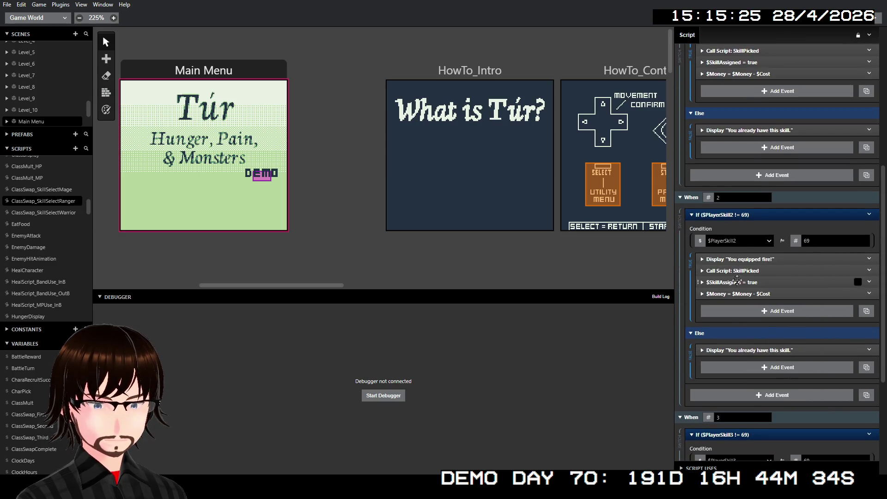
click(743, 259)
double_click(748, 287)
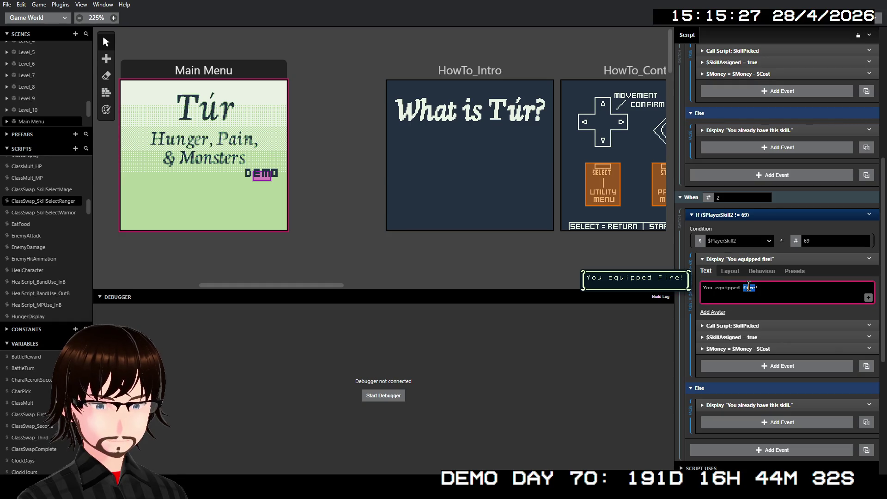
text(Steal)
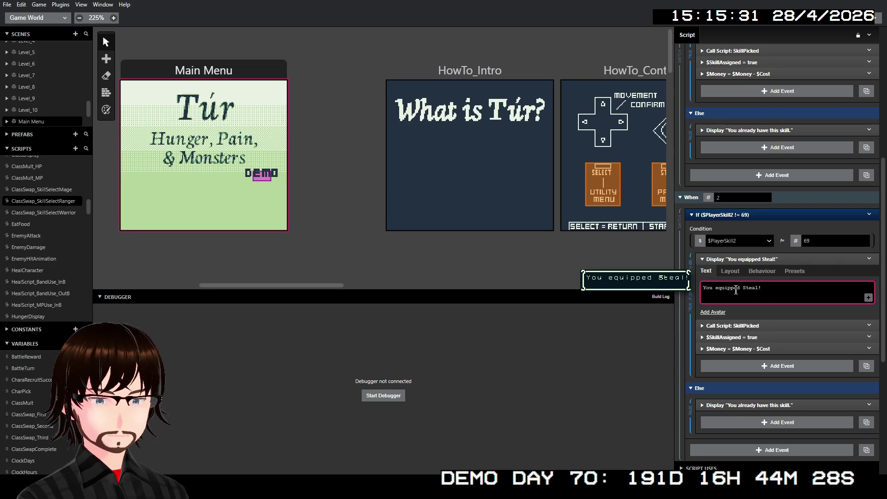
click(743, 288)
key(Return)
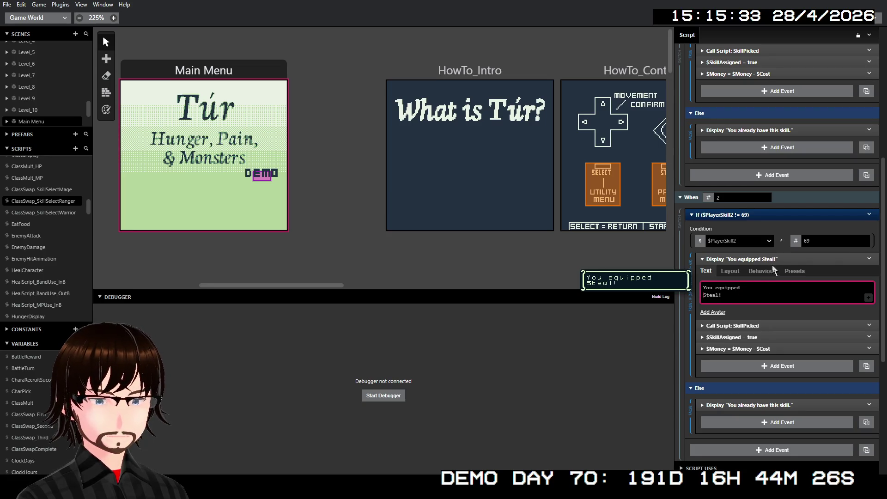
click(766, 259)
Paste the equip message into skill branch 3 as 'You equipped Dodge!' split over two lines
scroll(753, 323, down, 4)
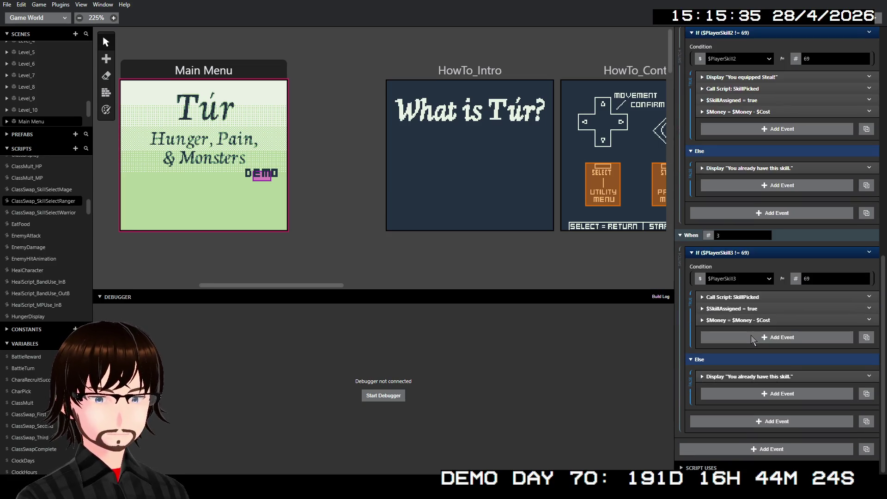
right_click(754, 297)
click(802, 393)
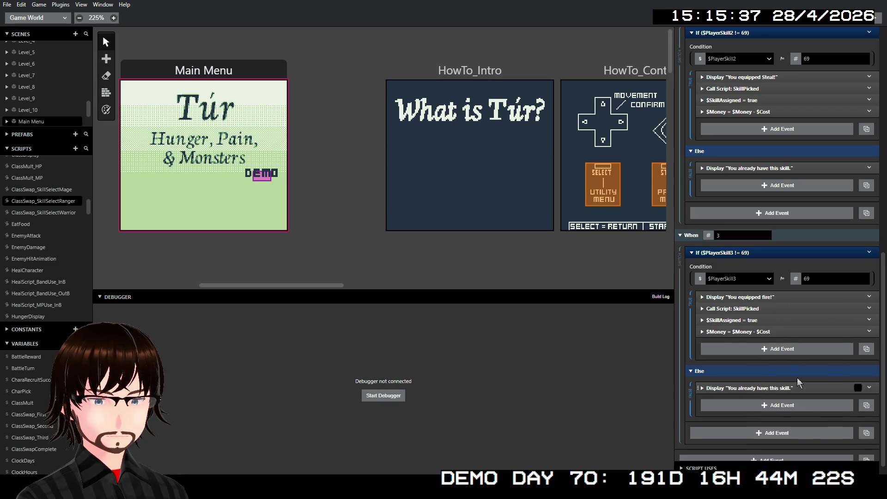
click(761, 297)
double_click(748, 326)
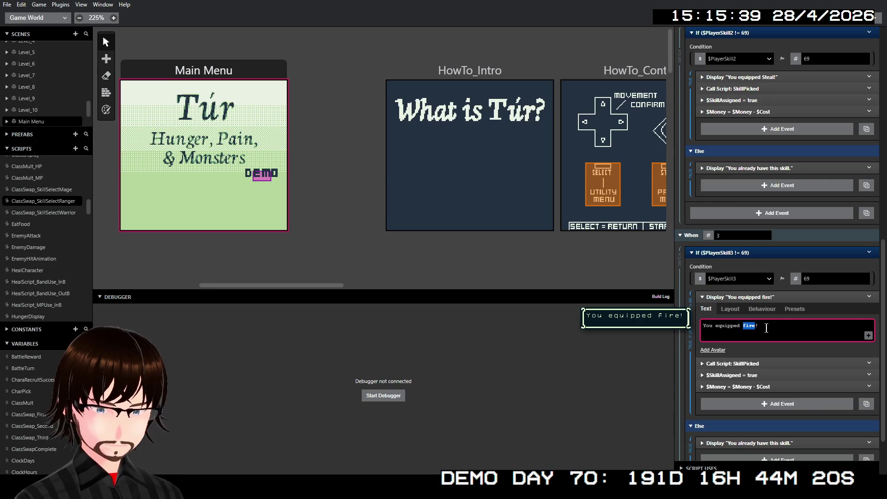
text(Dodge)
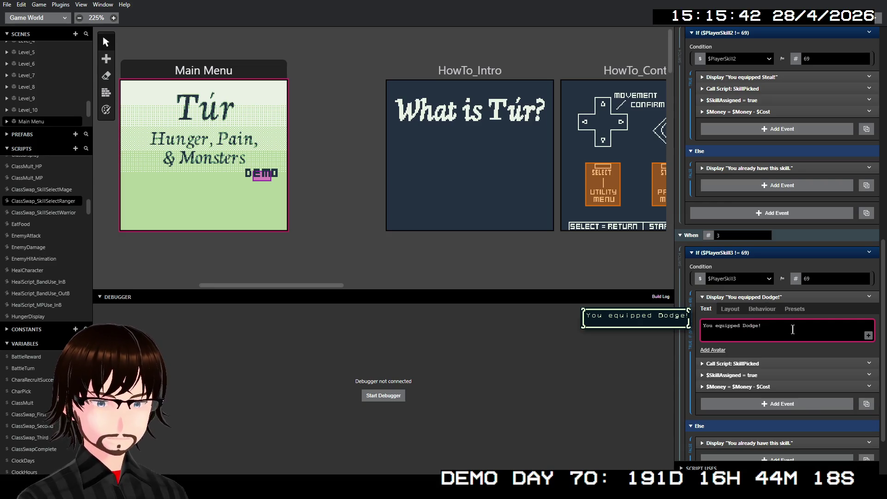
click(744, 328)
key(BackSpace)
key(Return)
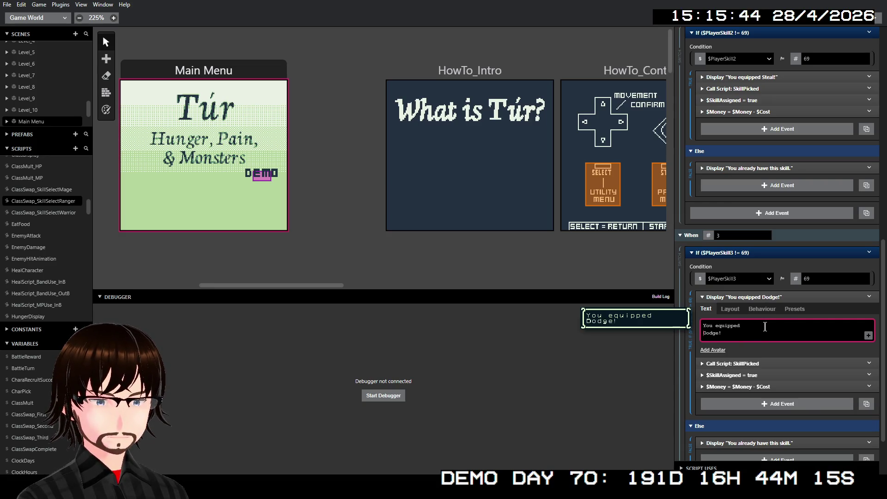
click(780, 297)
Review the ranger skill menu's options again, then collapse the menu event
scroll(780, 299, up, 10)
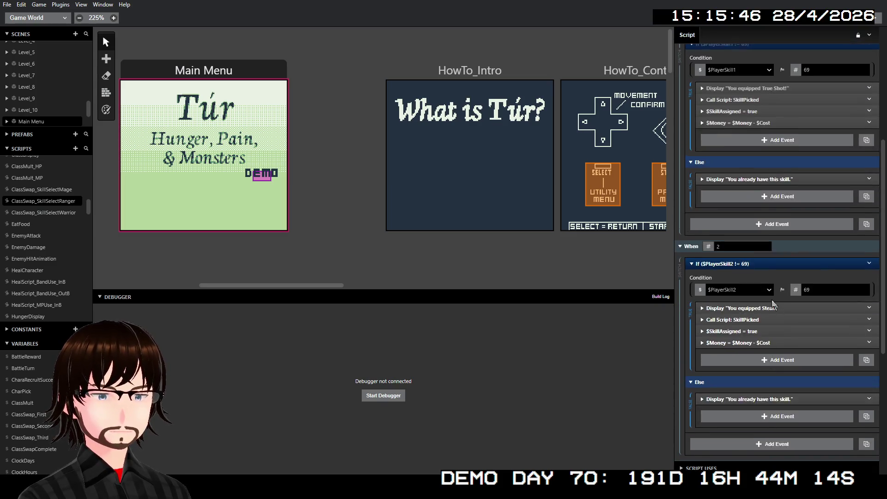
click(743, 173)
scroll(800, 292, down, 1)
scroll(800, 292, down, 6)
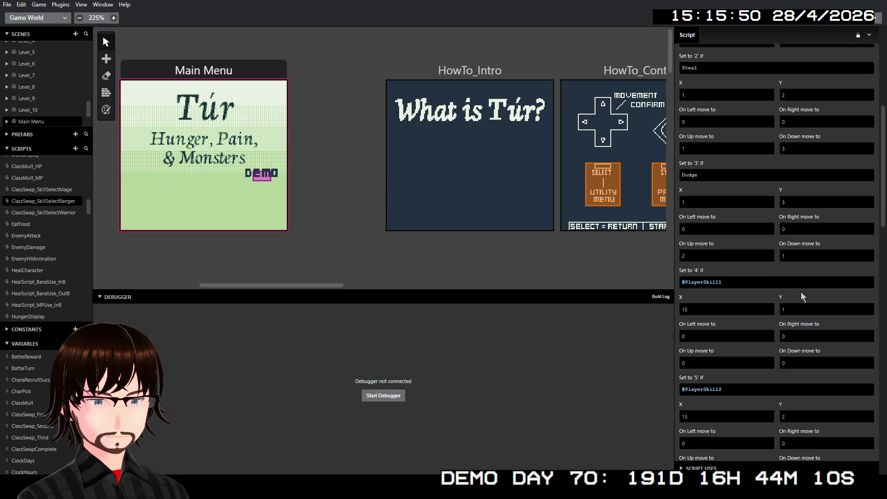
scroll(800, 292, up, 7)
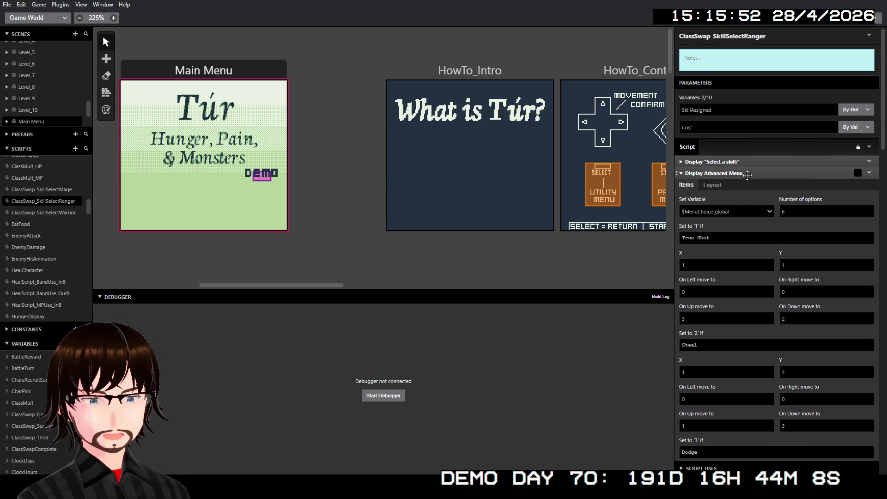
click(746, 174)
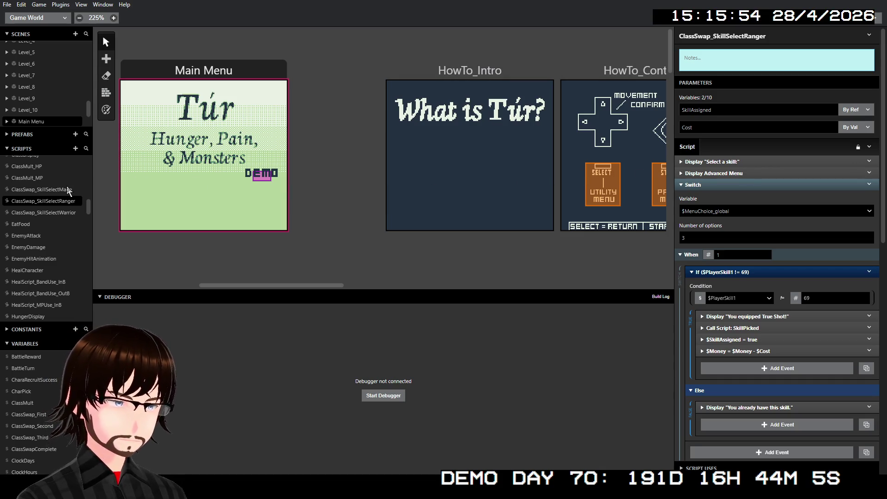
In ClassSwap_SkillSelectMage, capitalise 'fire' and 'ice' to 'Fire' and 'Ice' in their messages
click(66, 188)
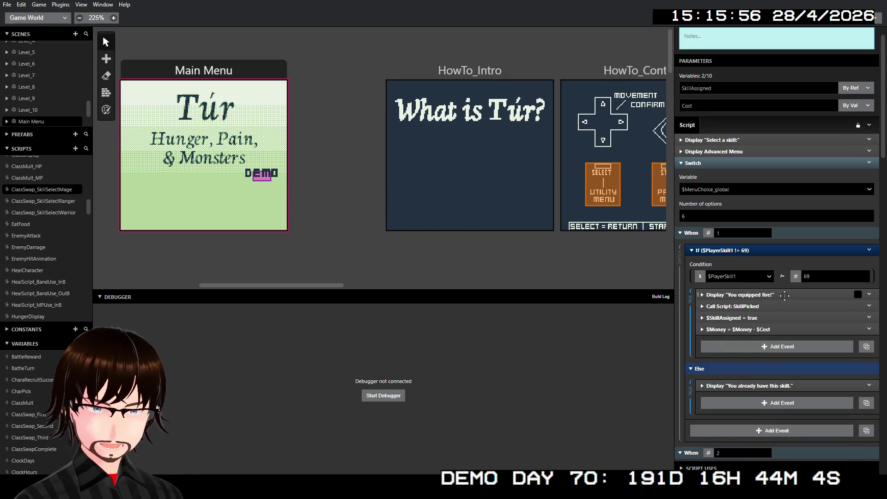
click(784, 294)
click(742, 323)
key(BackSpace)
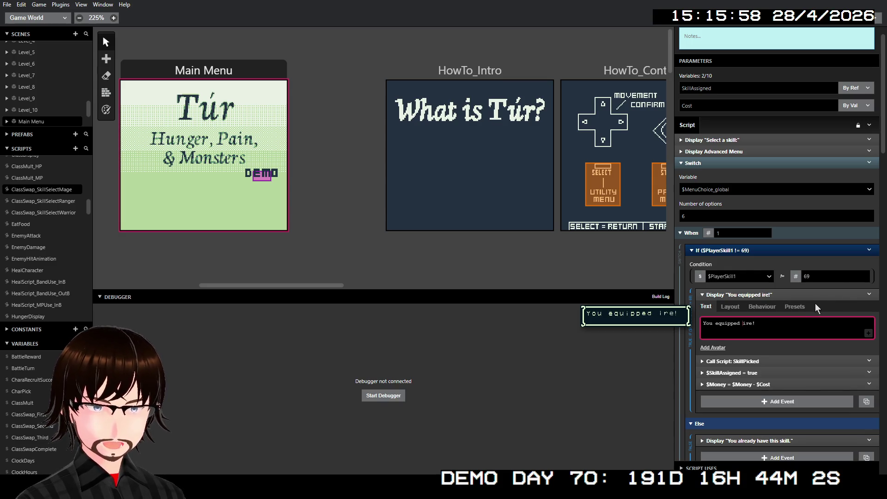
text(F)
click(791, 294)
scroll(787, 315, down, 3)
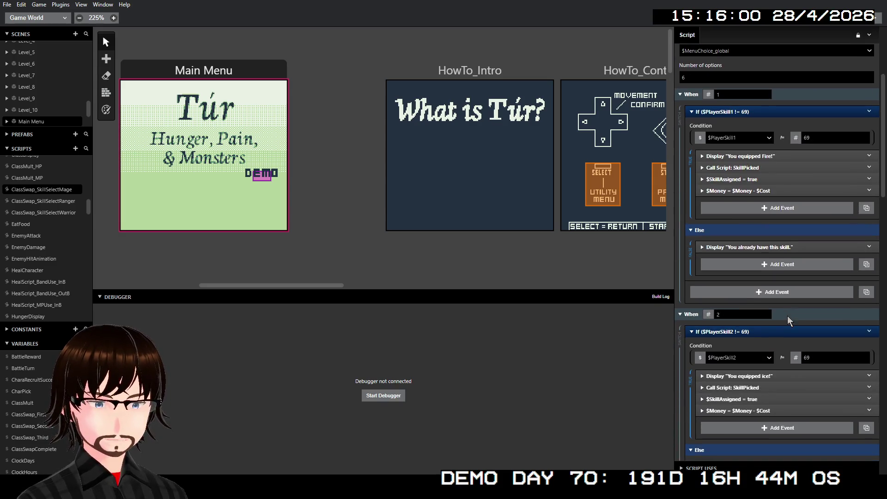
scroll(787, 315, down, 2)
click(751, 284)
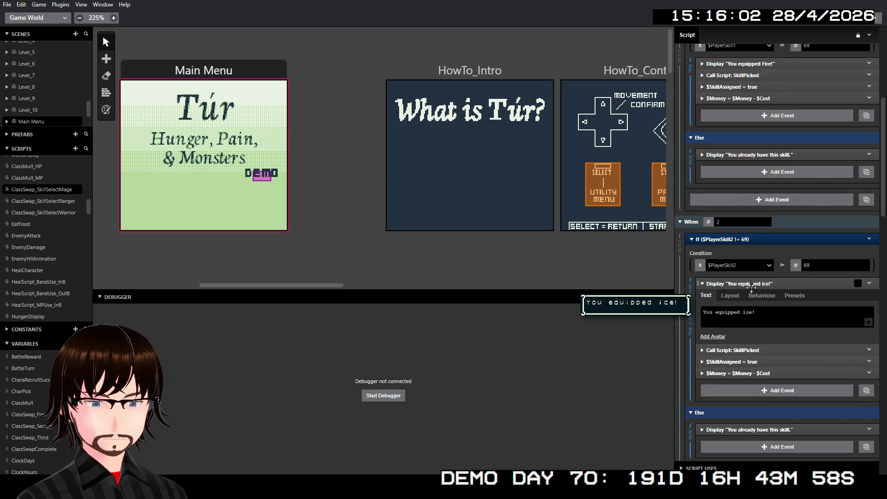
click(744, 312)
key(BackSpace)
text(I)
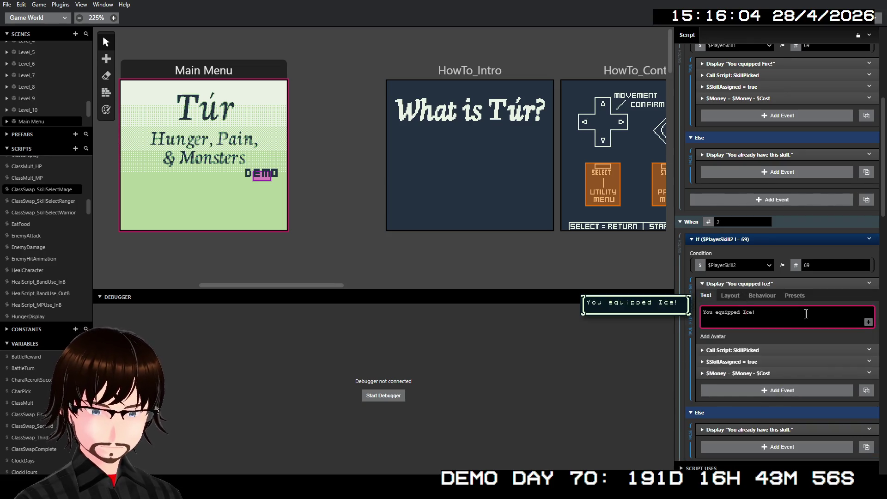
click(783, 285)
Capitalise 'elec' and 'light' to 'Elec' and 'Light' in the mage messages
scroll(782, 290, down, 3)
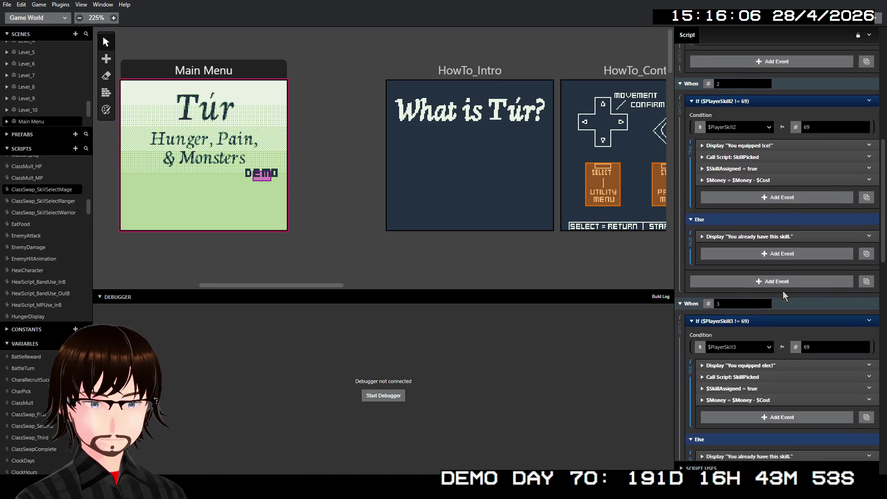
click(773, 364)
click(744, 394)
key(Delete)
text(Elec!)
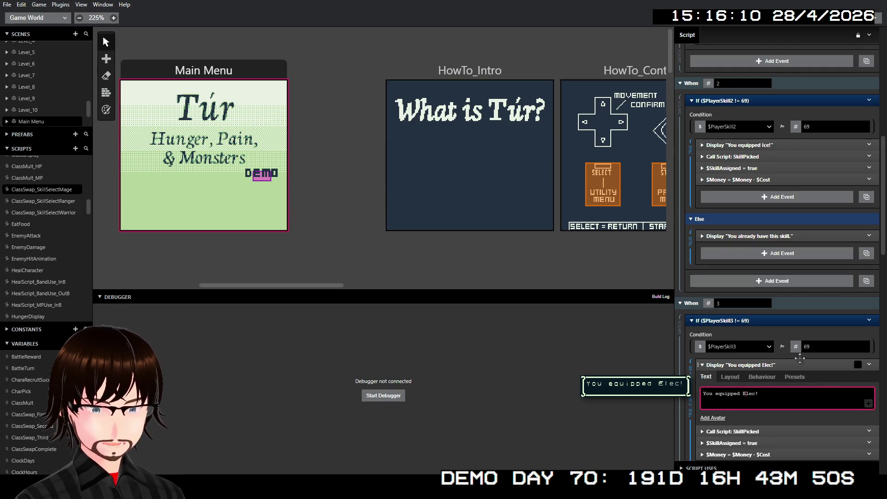
click(799, 361)
scroll(791, 346, down, 6)
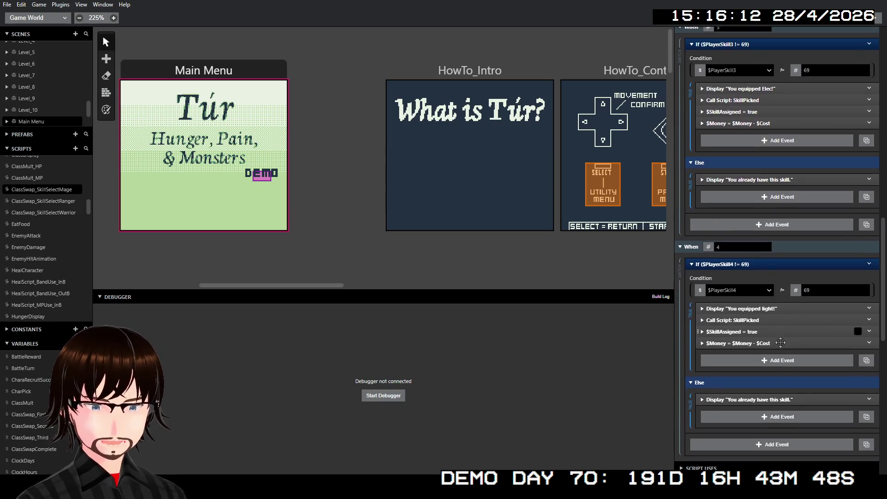
click(762, 311)
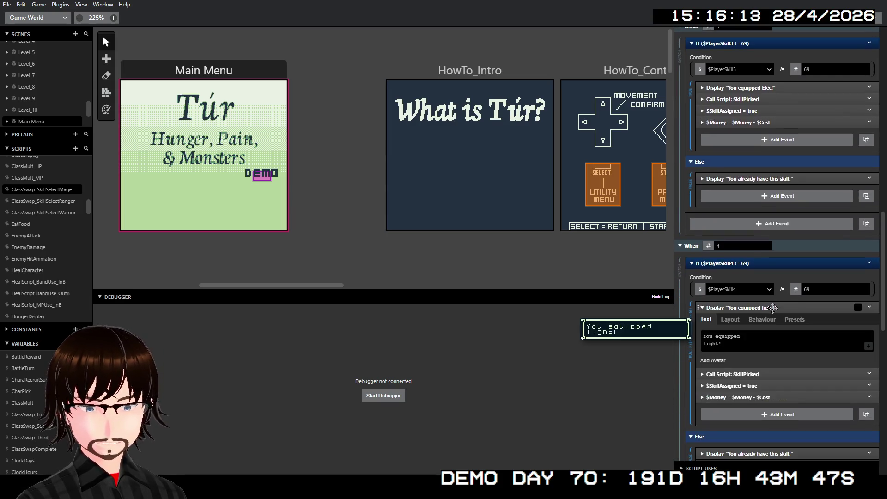
click(704, 344)
key(Delete)
text(L)
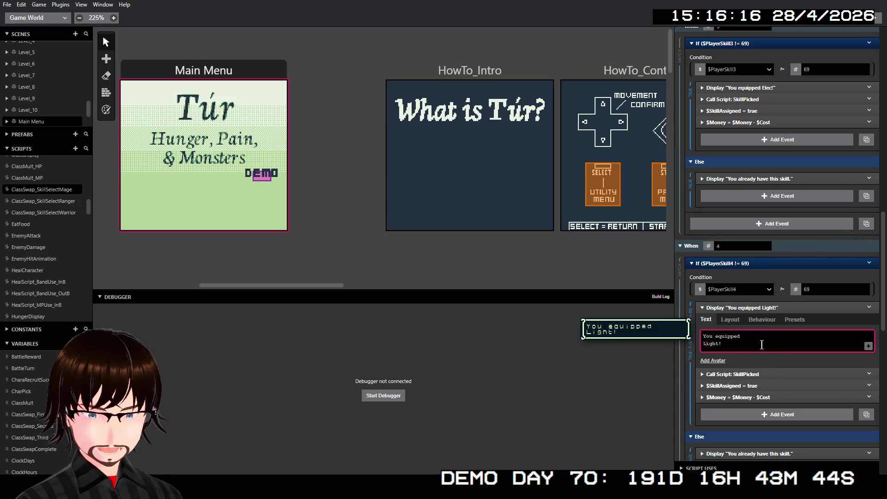
click(757, 307)
Capitalise 'dark' and 'heal' to 'Dark' and 'Heal', then open ClassSwap_SkillSelectWarrior
scroll(757, 319, down, 3)
scroll(764, 360, down, 2)
click(760, 297)
click(748, 325)
key(BackSpace)
text(Dark!)
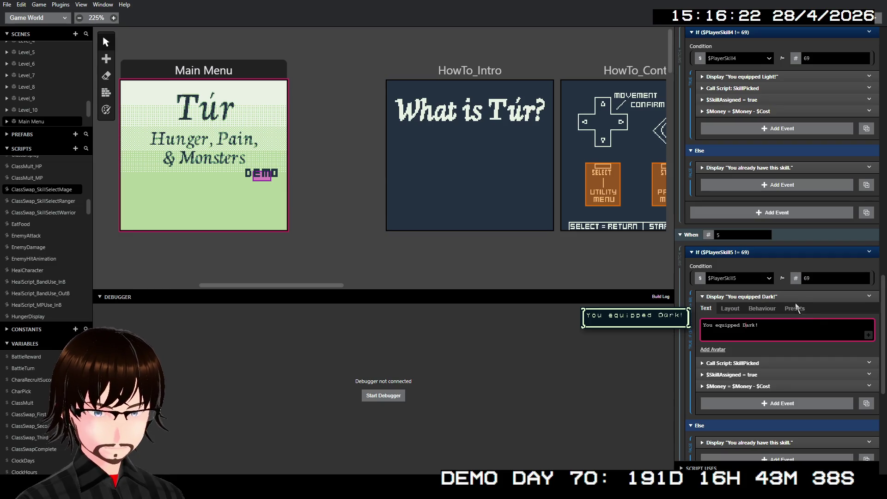
click(792, 297)
scroll(761, 357, down, 3)
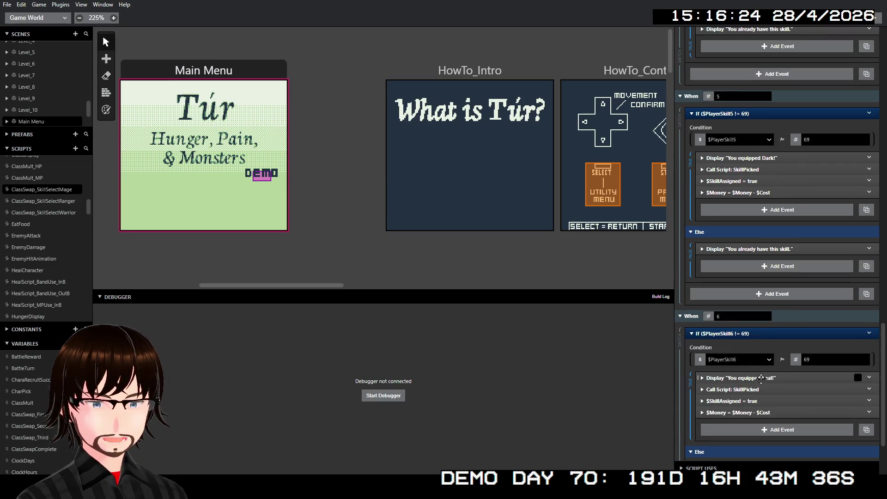
click(761, 378)
click(743, 406)
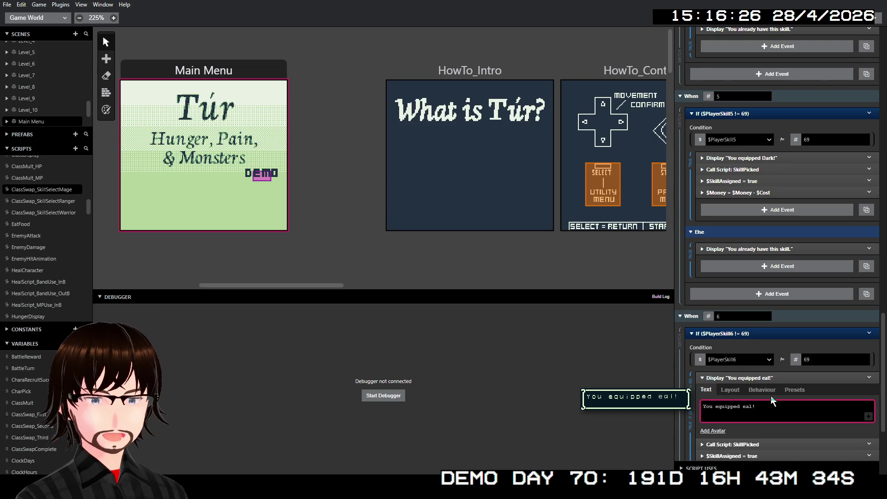
text(H)
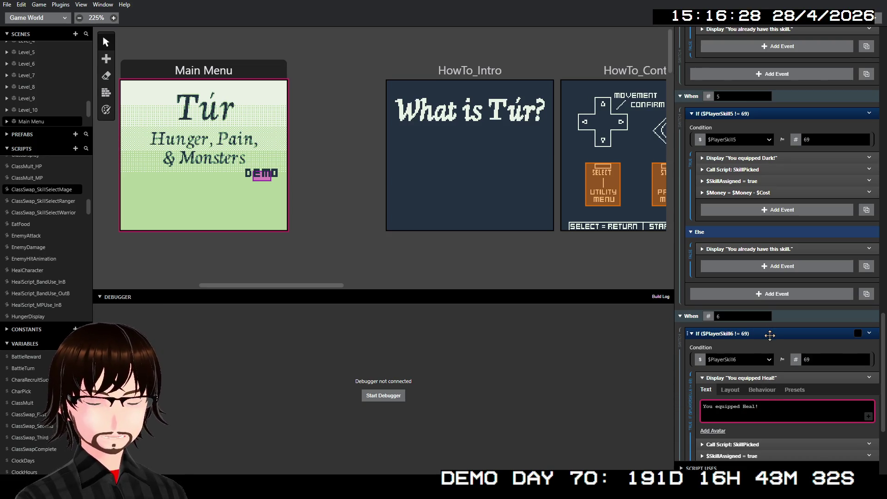
click(767, 377)
scroll(771, 360, down, 1)
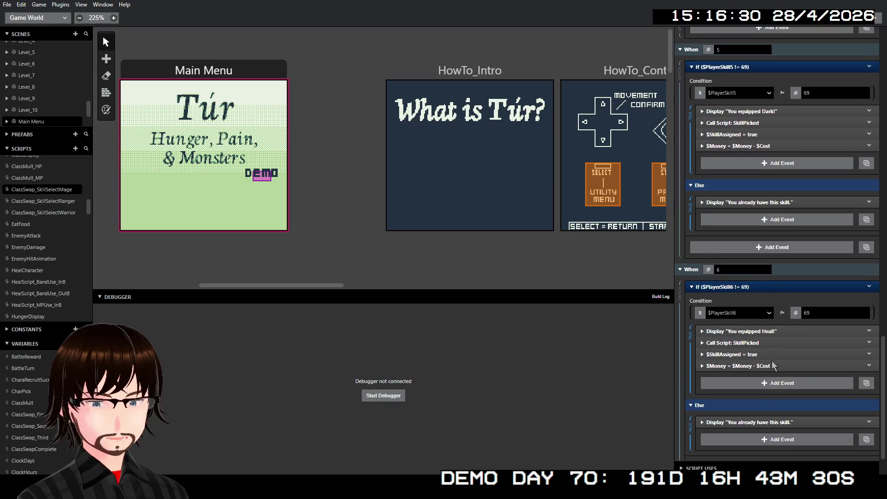
click(53, 212)
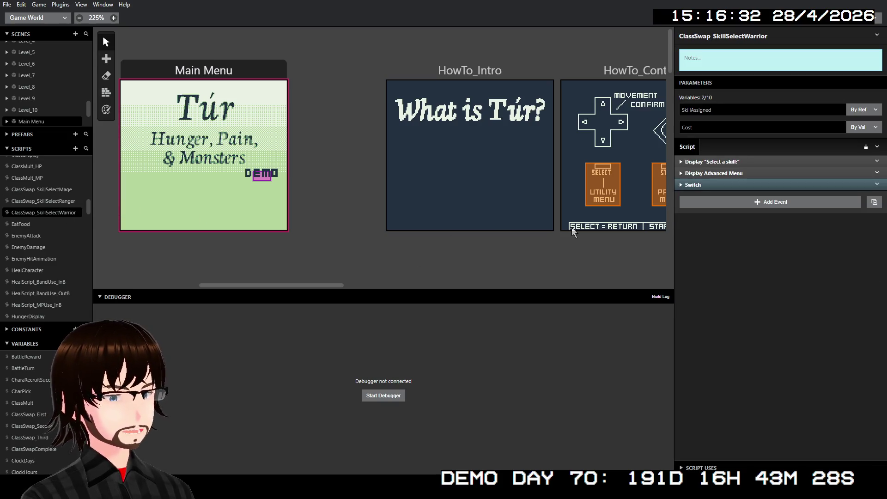
Paste the message into warrior branch 1 so it reads 'You equipped Super Block!' on two lines
click(706, 184)
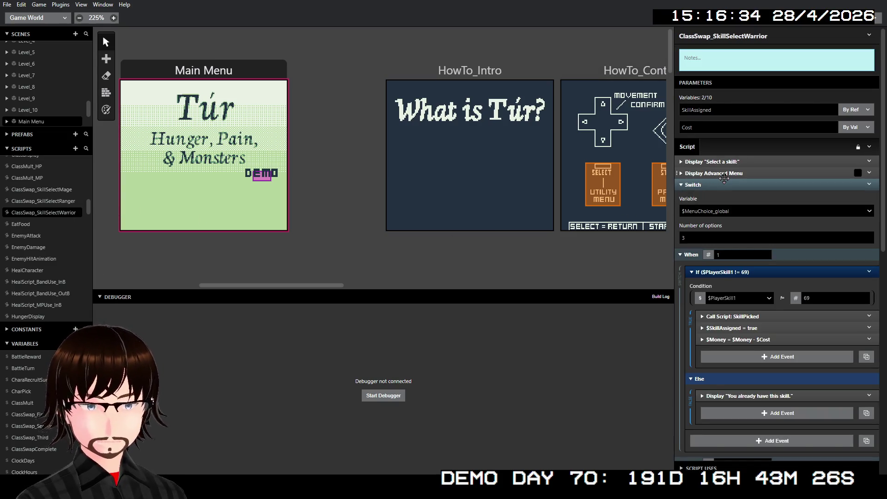
click(723, 175)
scroll(744, 236, down, 3)
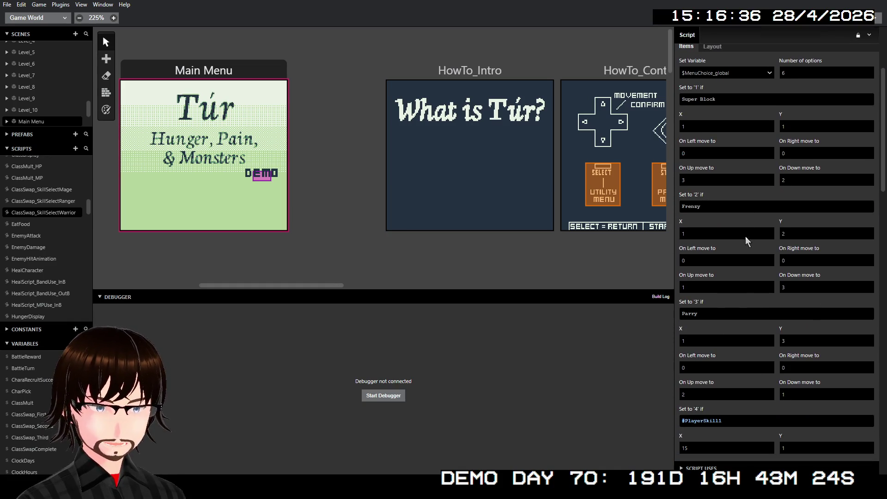
scroll(736, 249, up, 3)
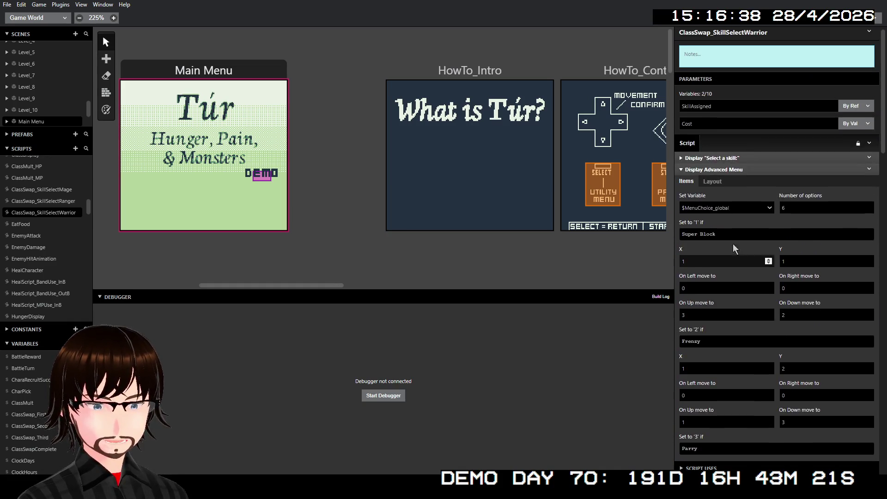
click(729, 173)
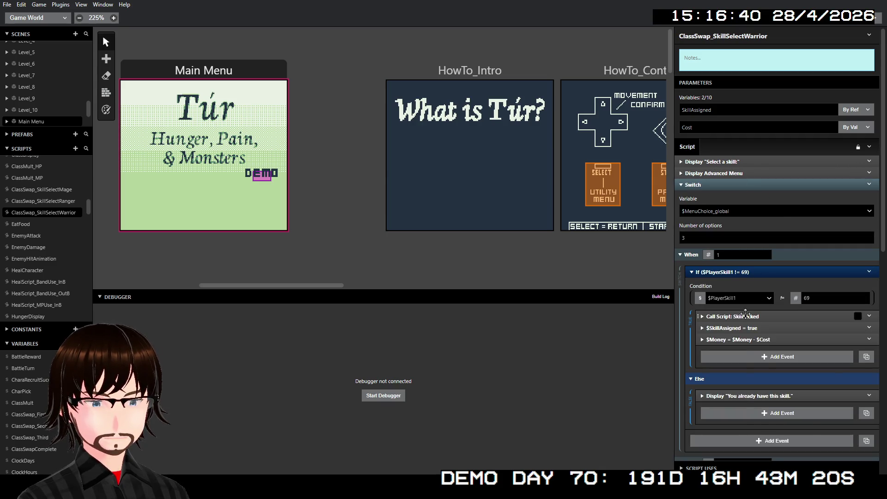
right_click(744, 313)
click(791, 411)
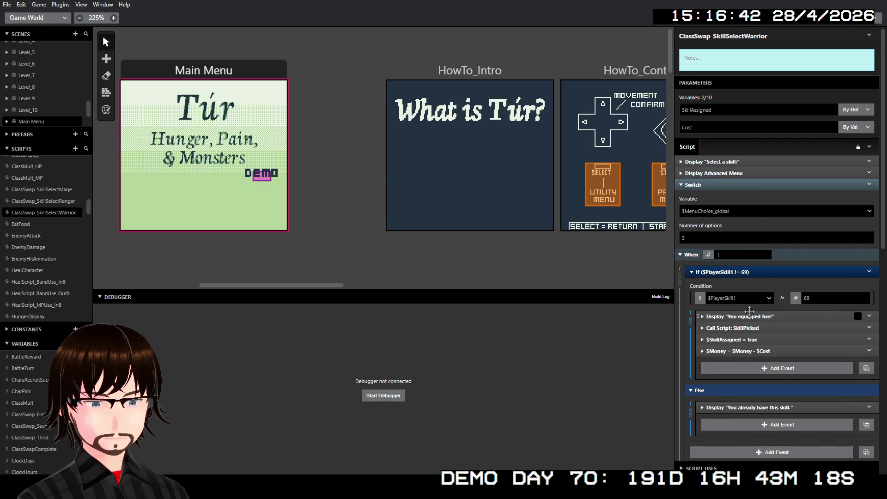
double_click(751, 345)
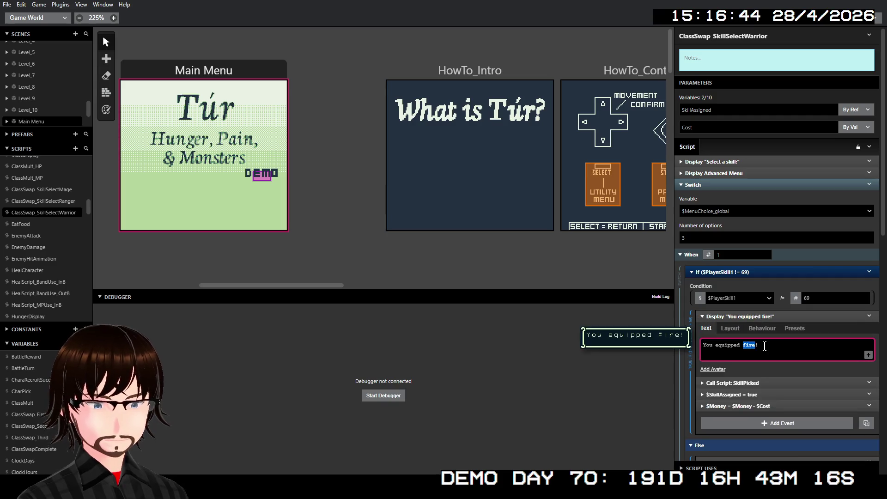
text(Super Block)
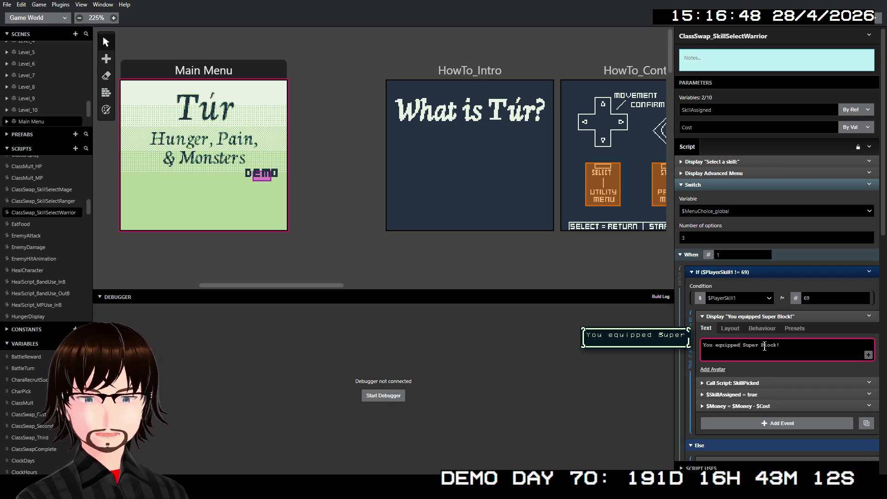
key(Return)
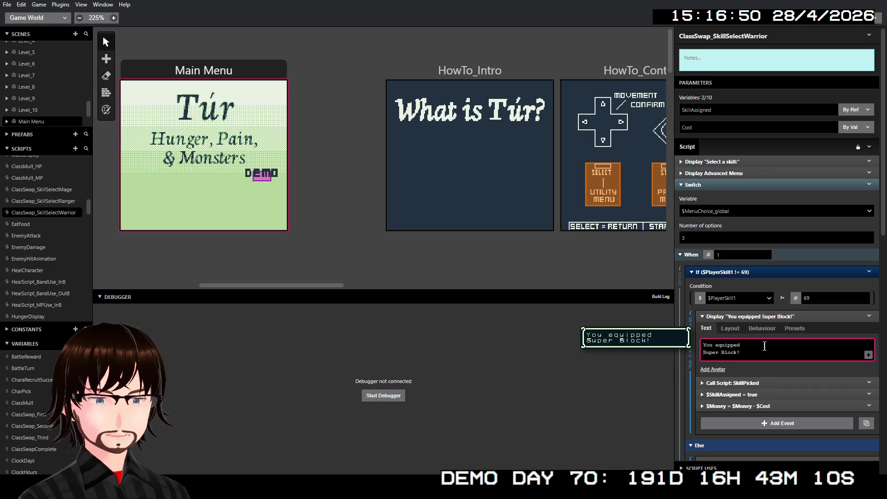
click(781, 316)
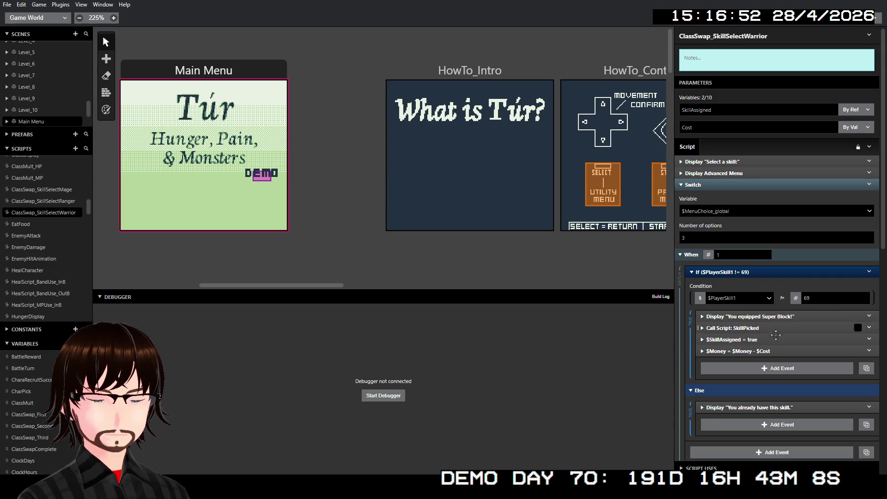
Paste the message into branch 2 and change it to 'You equipped Frenzy!' on two lines
scroll(758, 321, down, 4)
right_click(761, 353)
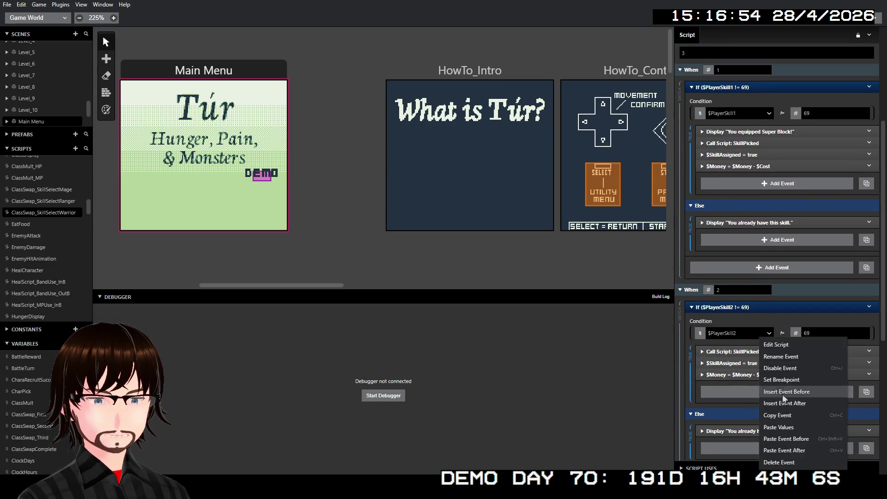
click(801, 439)
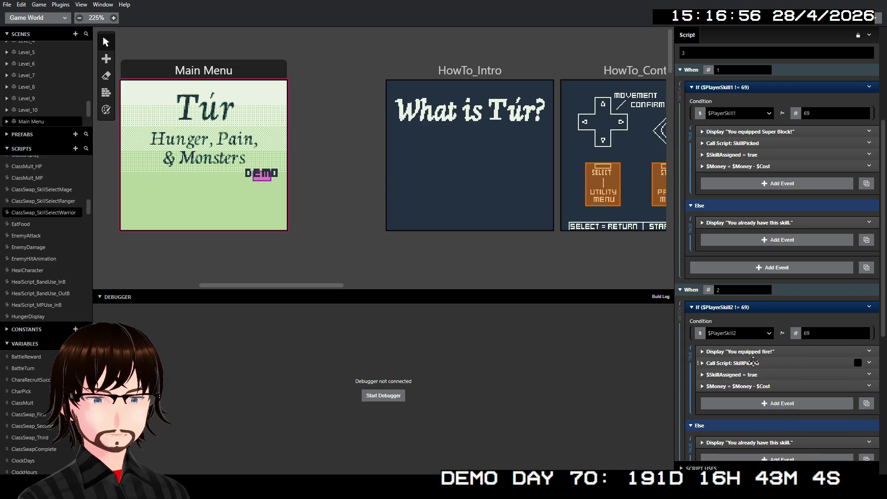
click(751, 351)
double_click(749, 380)
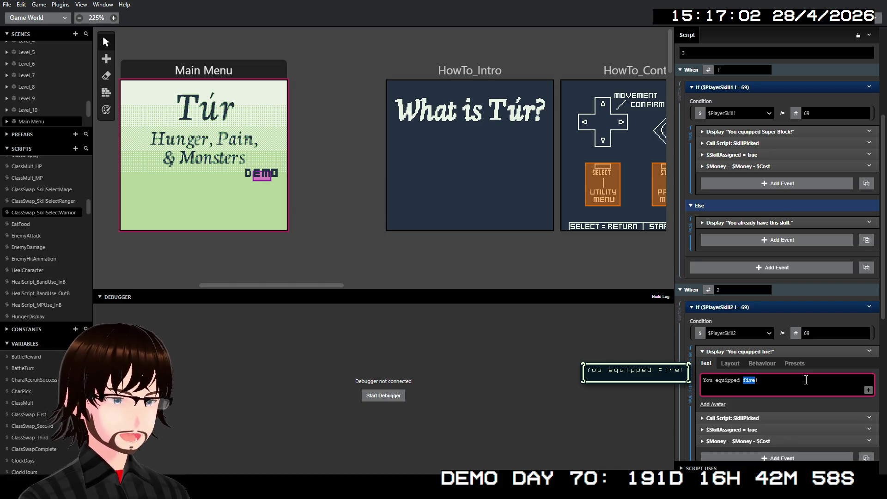
text(Frenz)
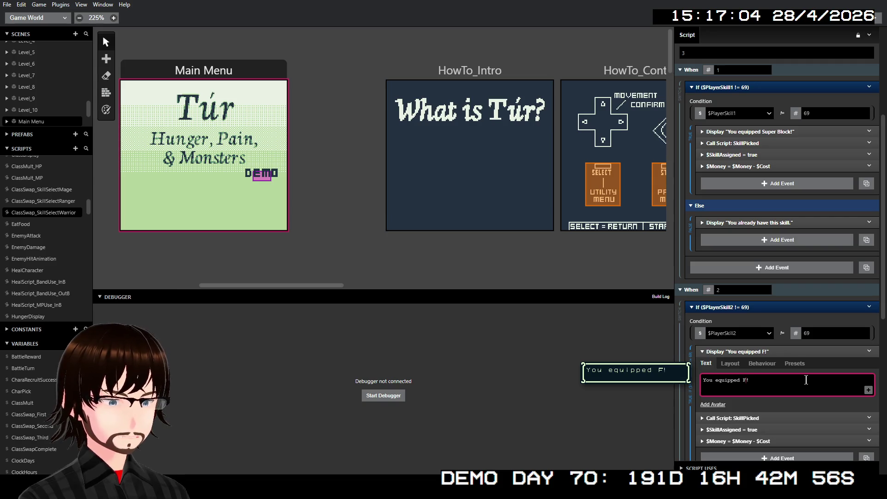
text(y)
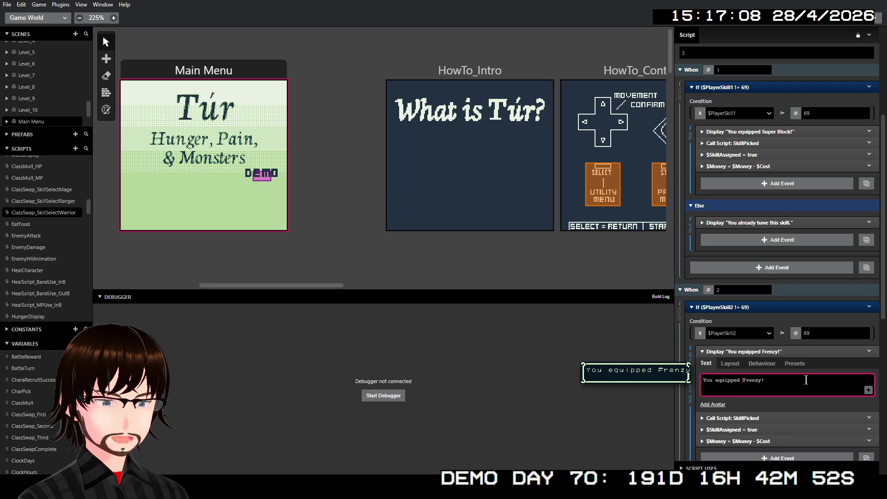
key(Return)
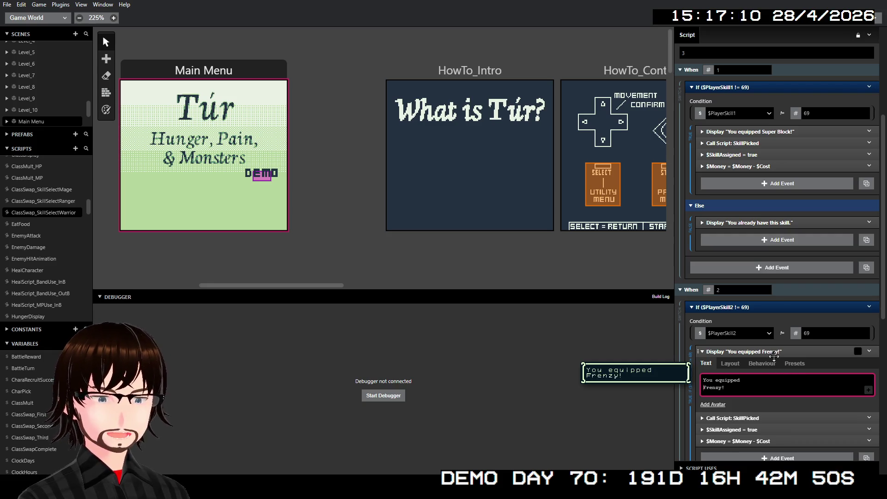
click(785, 352)
scroll(787, 356, down, 2)
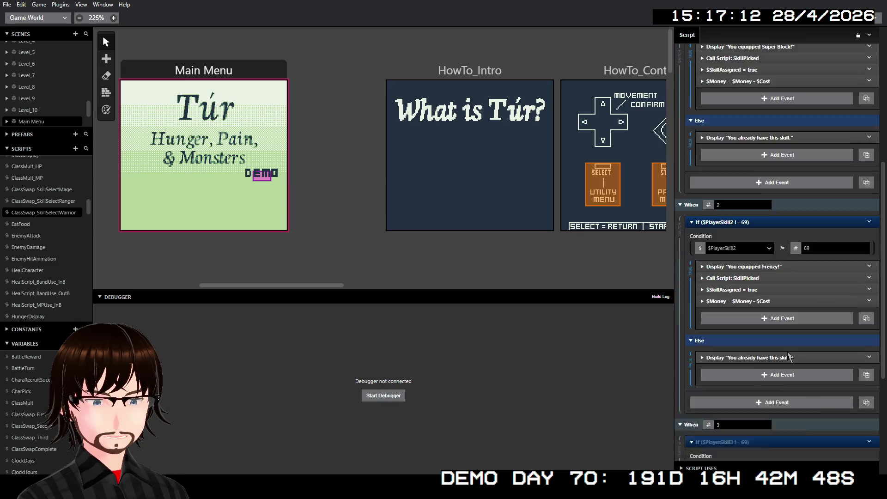
scroll(757, 331, down, 5)
right_click(754, 301)
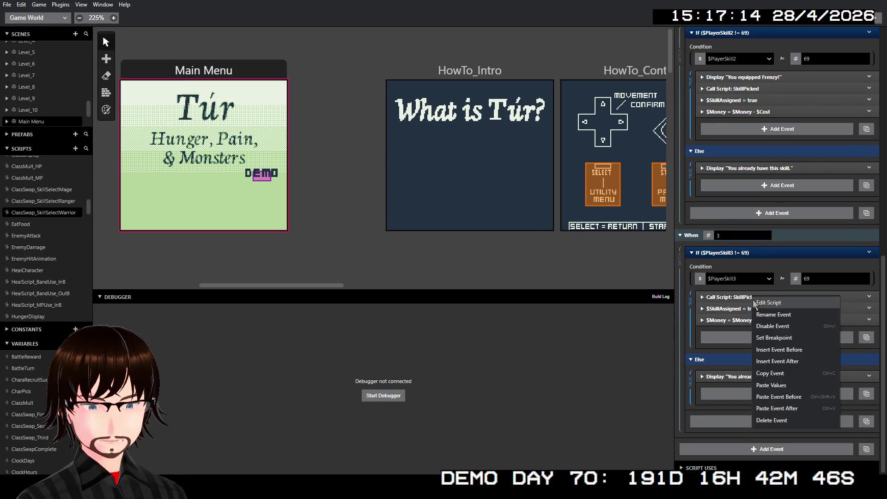
Paste the message event into branch 3 and check the warrior skill names in the menu event
click(789, 398)
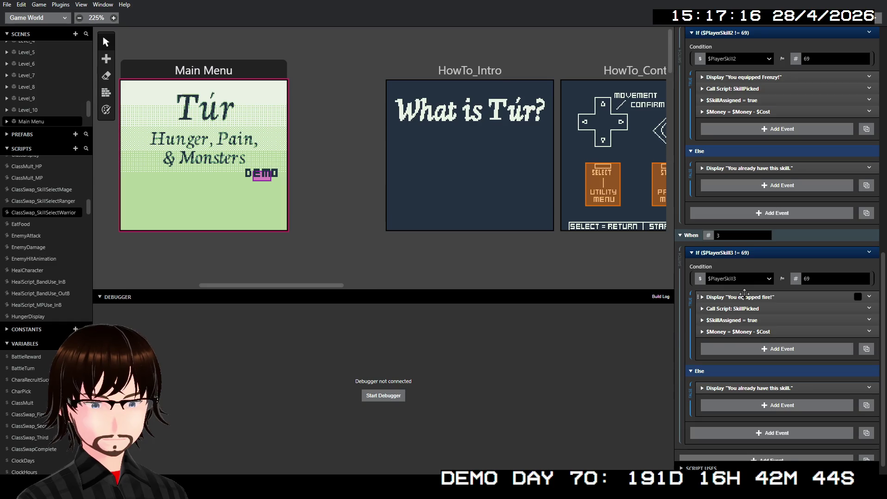
click(744, 295)
double_click(748, 326)
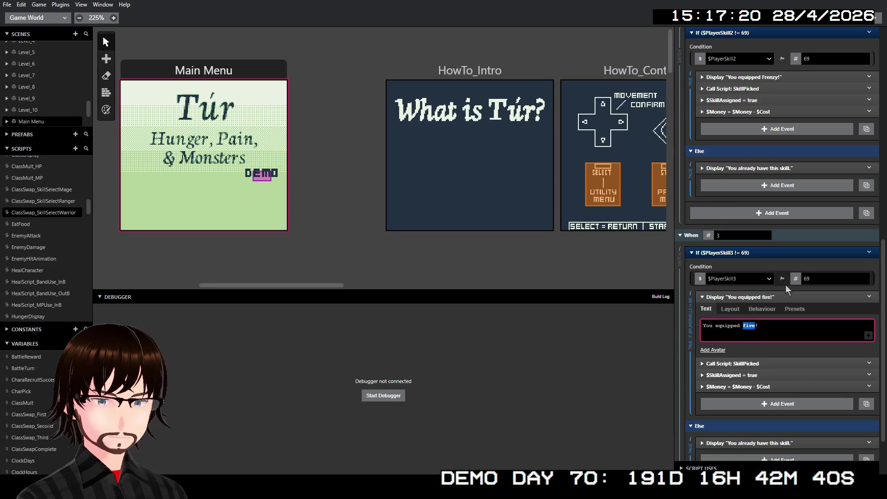
scroll(794, 236, up, 5)
scroll(791, 245, up, 4)
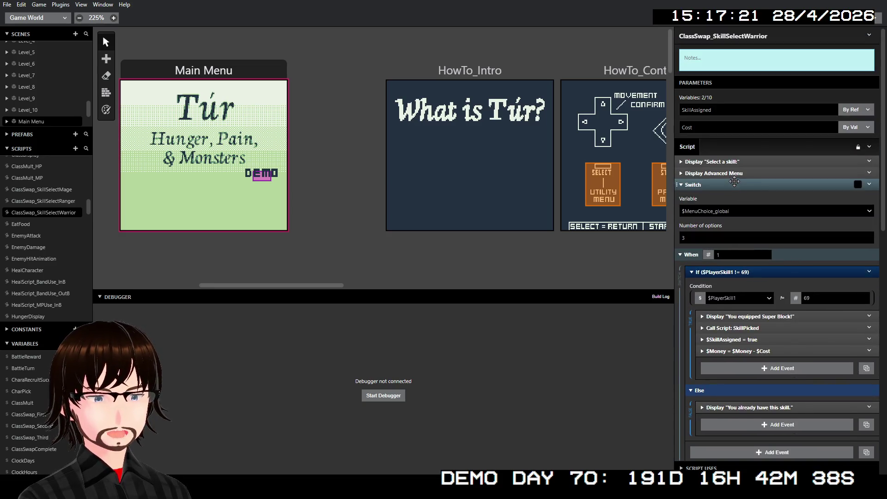
click(732, 174)
scroll(765, 246, down, 5)
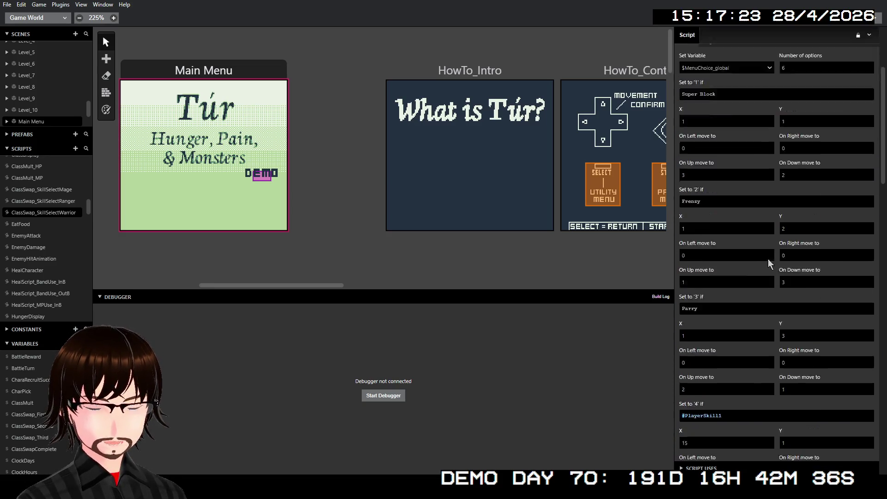
scroll(767, 253, up, 5)
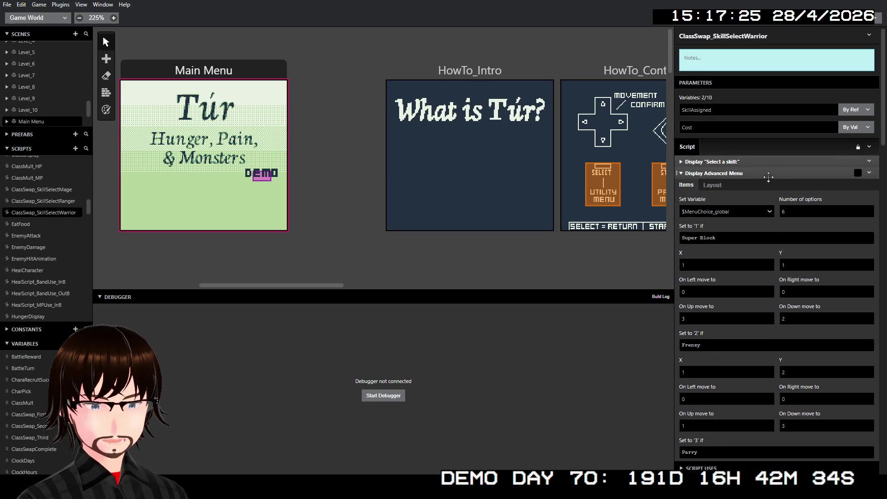
click(780, 185)
scroll(785, 254, down, 6)
click(785, 259)
Change the third branch's message to 'You equipped Parry!' split over two lines
scroll(776, 286, down, 5)
click(751, 248)
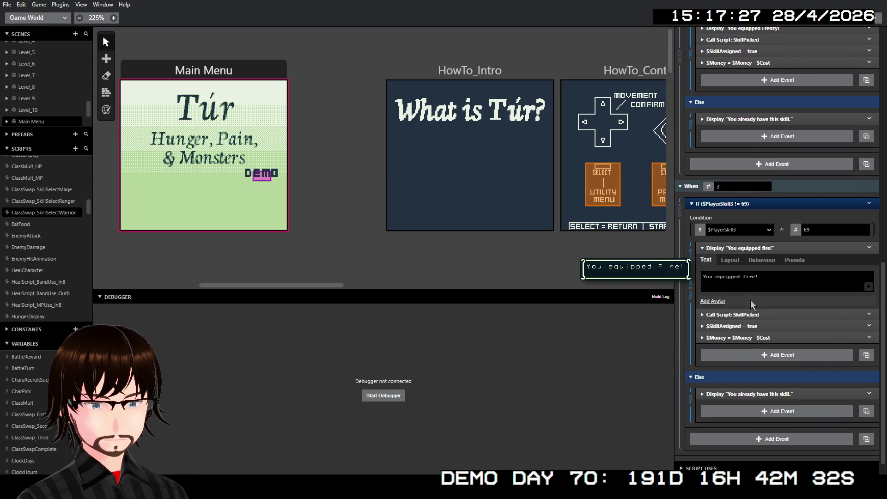
double_click(749, 277)
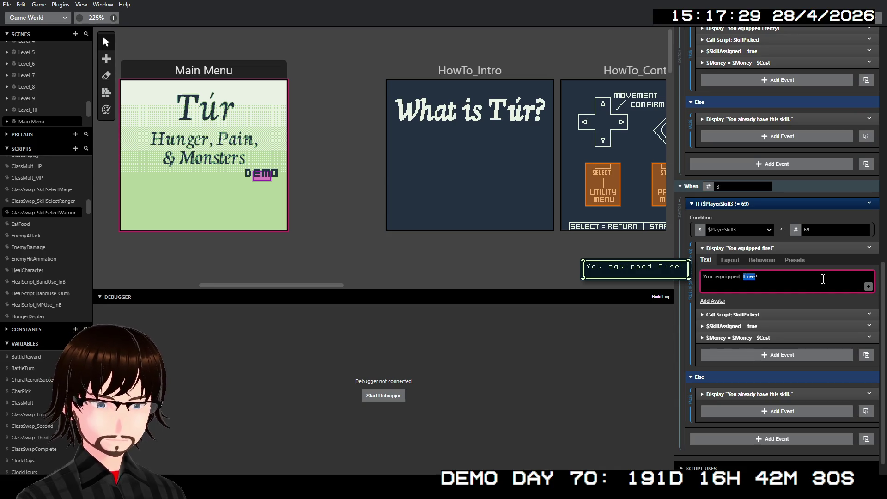
text(Parry)
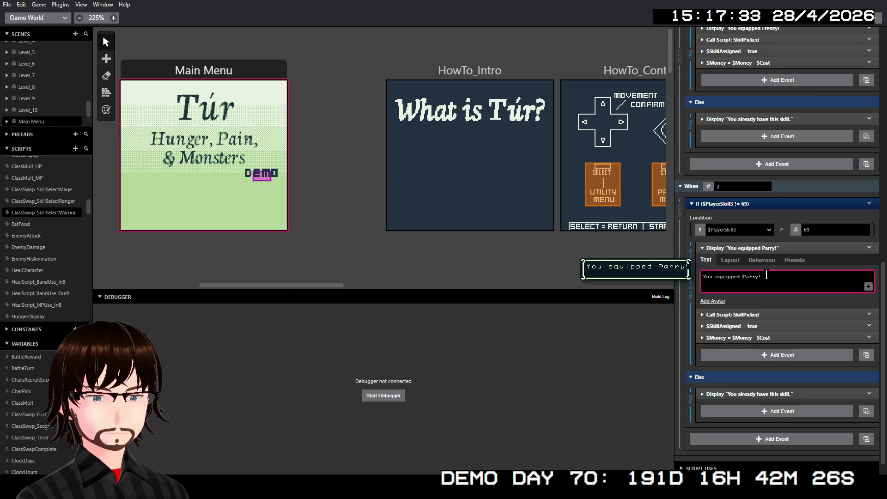
key(Return)
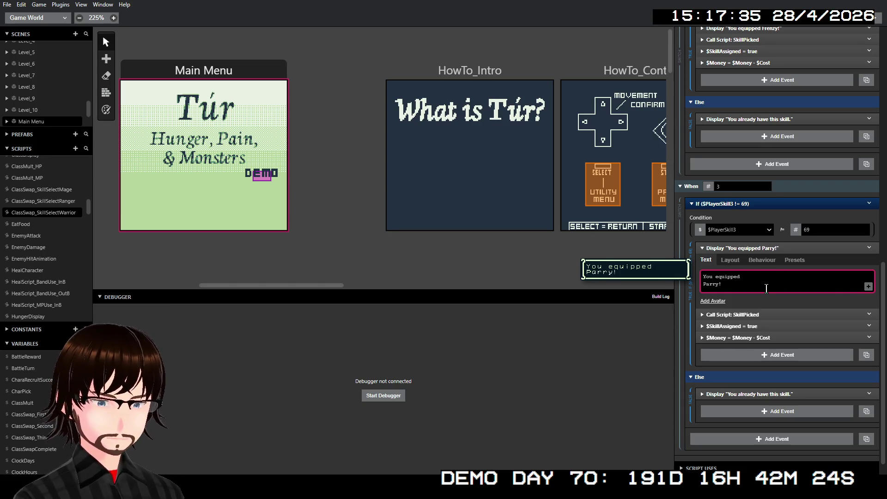
click(777, 250)
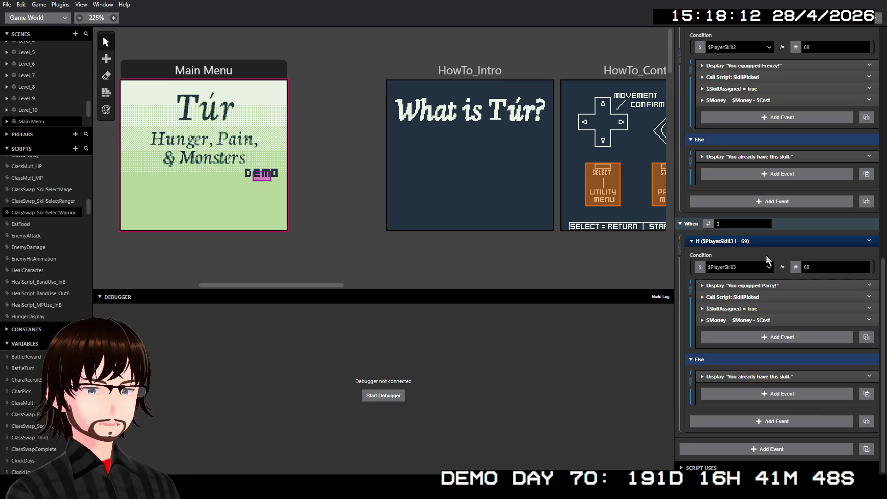
scroll(370, 185, down, 5)
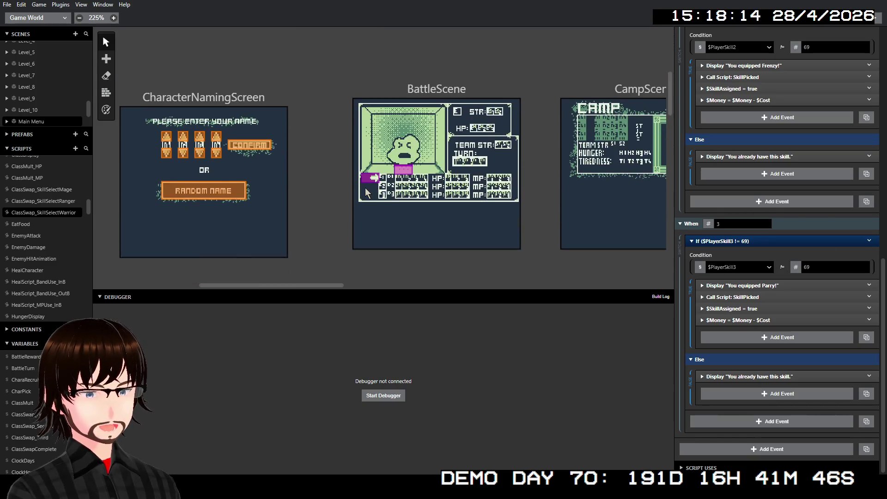
scroll(366, 191, down, 10)
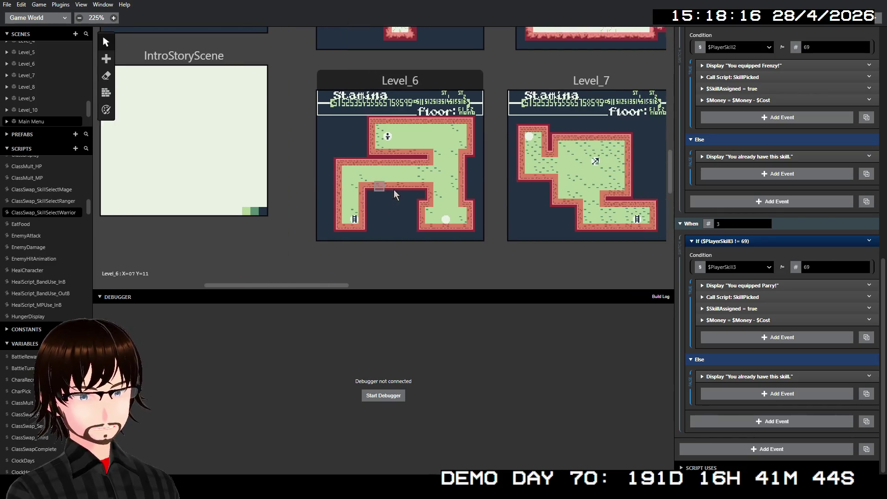
scroll(394, 190, right, 10)
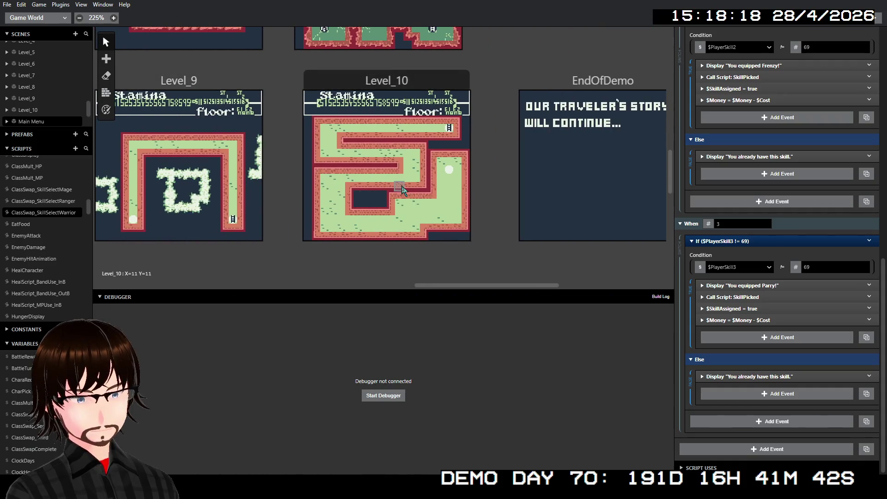
scroll(402, 190, up, 3)
scroll(404, 191, down, 3)
scroll(406, 193, up, 5)
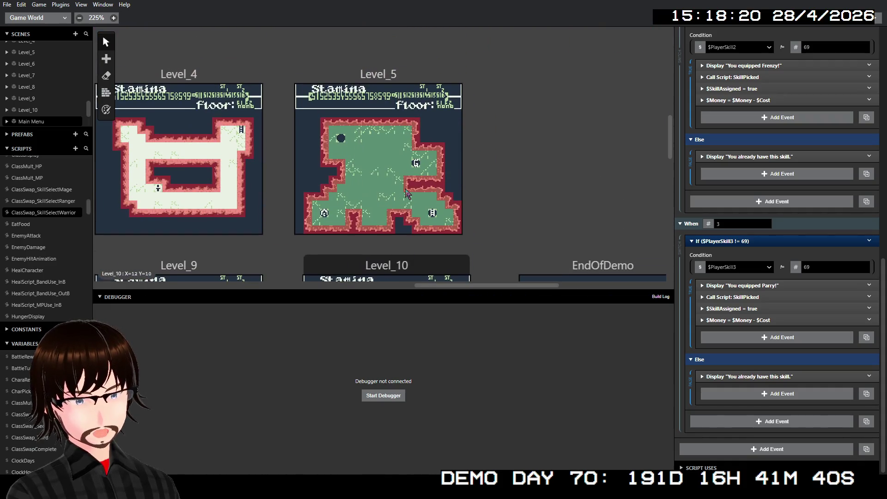
scroll(436, 191, right, 3)
scroll(434, 191, down, 2)
scroll(430, 192, left, 9)
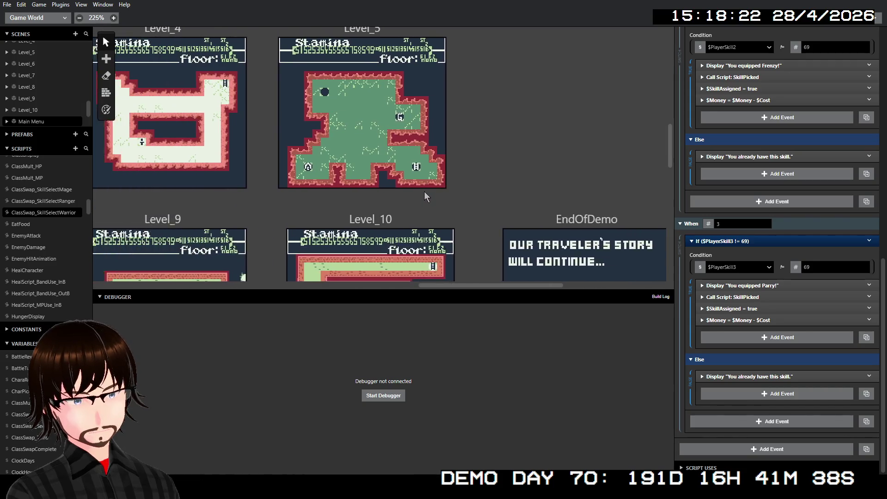
scroll(424, 191, left, 8)
scroll(420, 190, up, 4)
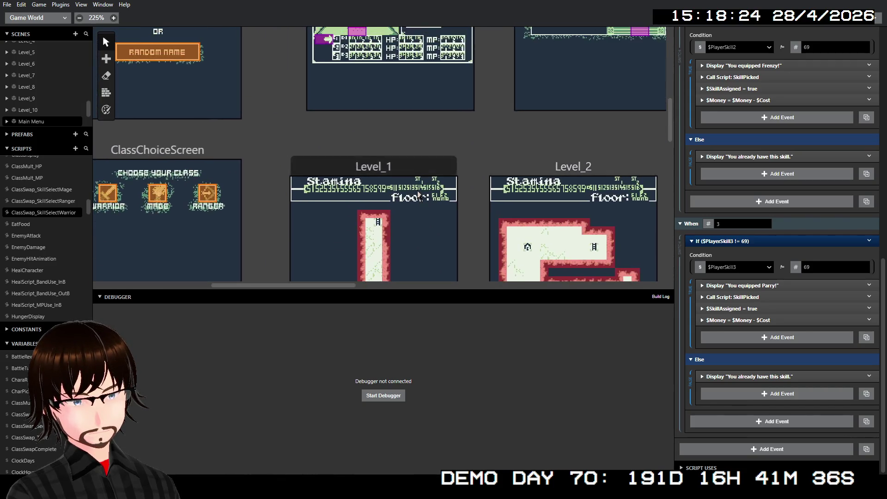
scroll(423, 189, up, 2)
scroll(423, 190, down, 2)
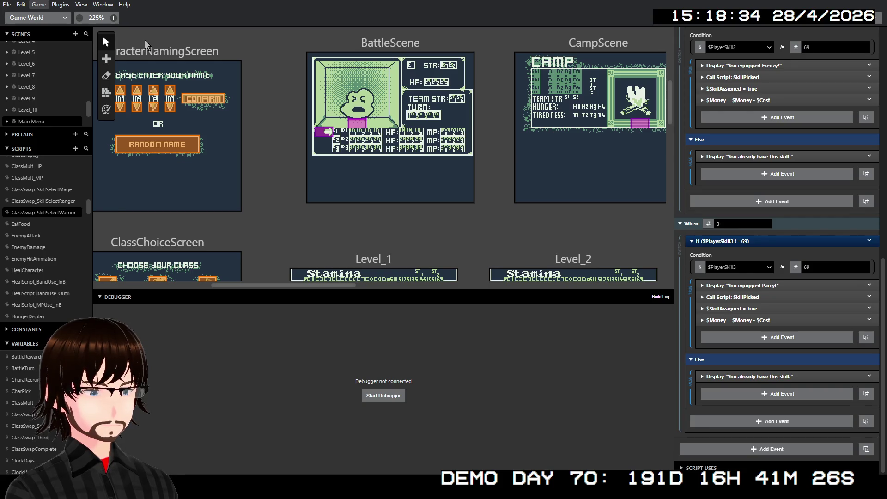
key(ctrl+b)
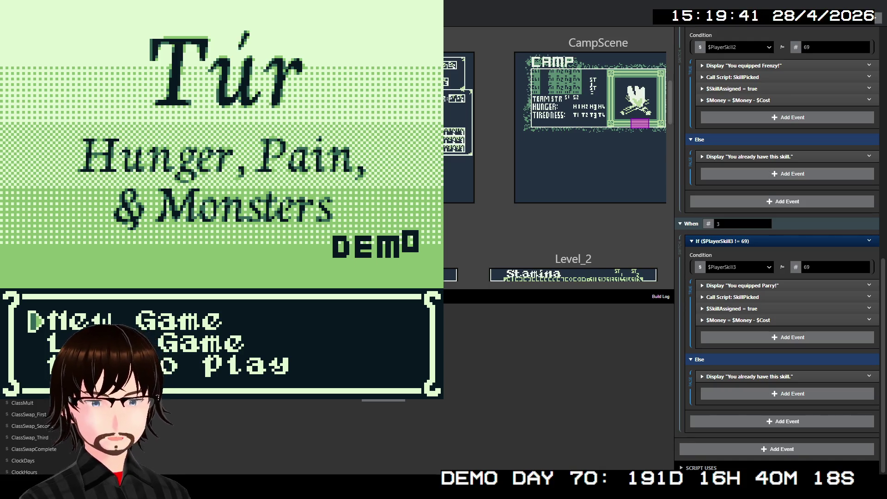
Choose New Game on the title menu and change the name's fourth letter to M, making ADAM
key(Down)
key(Up)
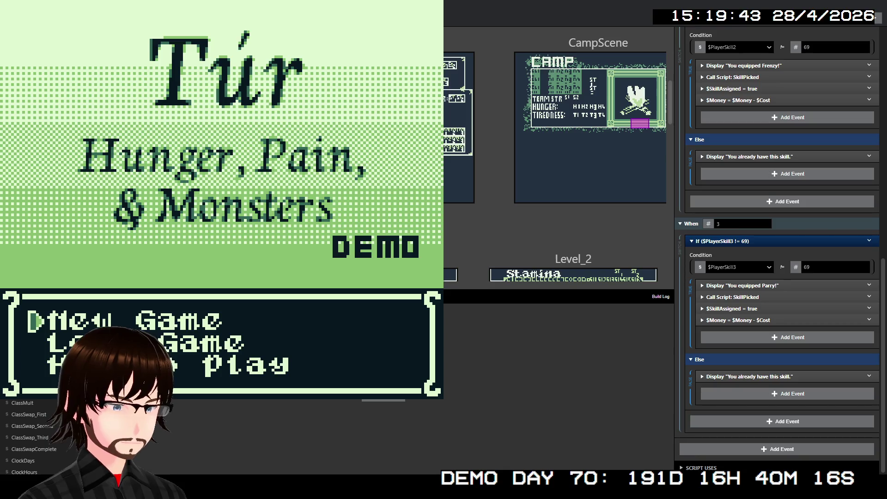
key(Down)
key(Up)
key(z)
key(Right)
key(Right)
key(Right)
key(Right)
click(227, 111)
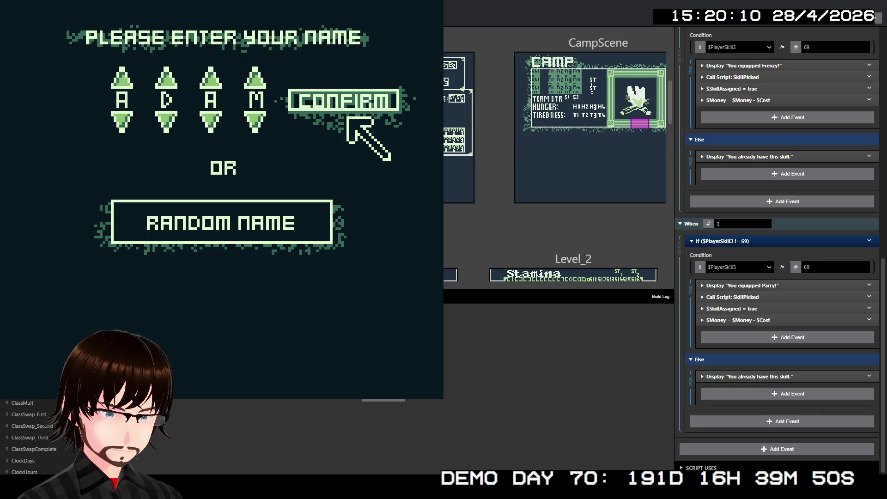
Back in the game window, select CONFIRM to submit ADAM as the hero's name
key(alt+F4)
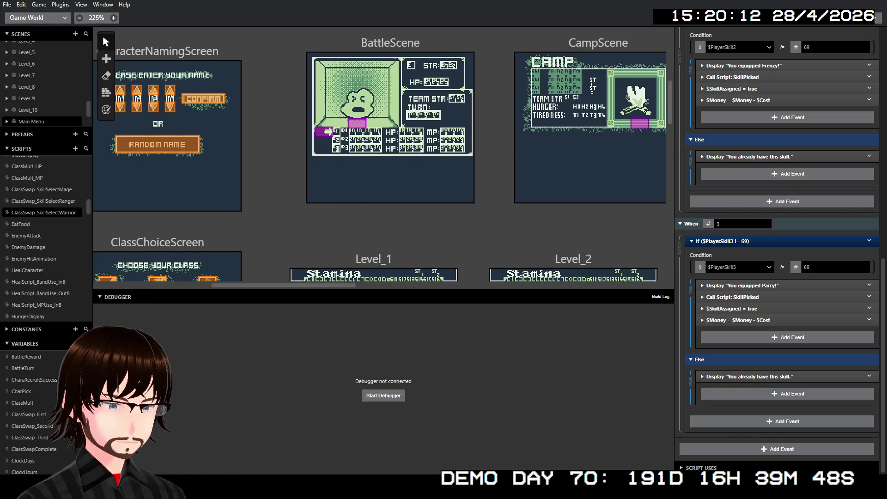
key(alt+Tab)
key(Left)
key(Left)
key(Right)
key(Right)
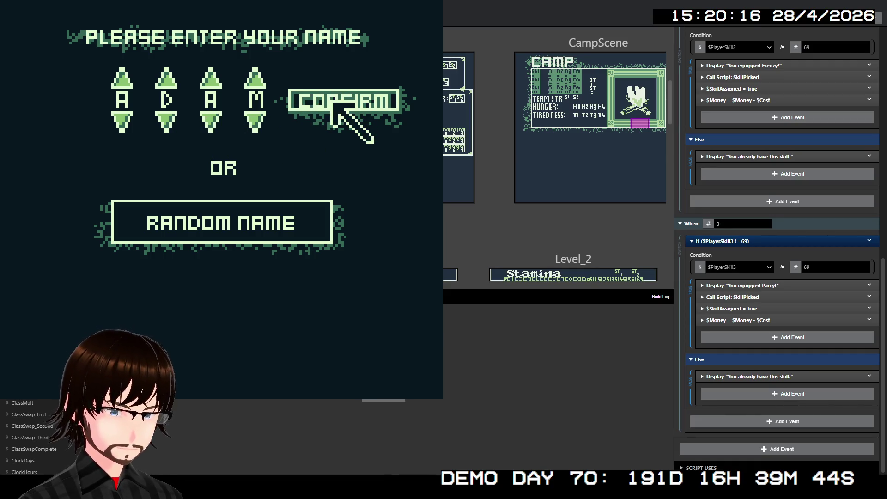
key(z)
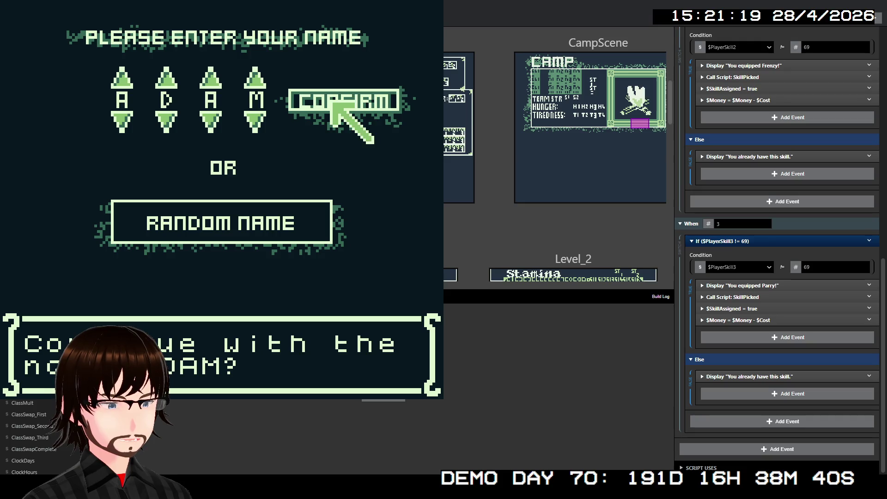
Accept the name ADAM, pick Frenzy as the warrior's starting skill, and skip the intro onto Floor 01
key(z)
key(z)
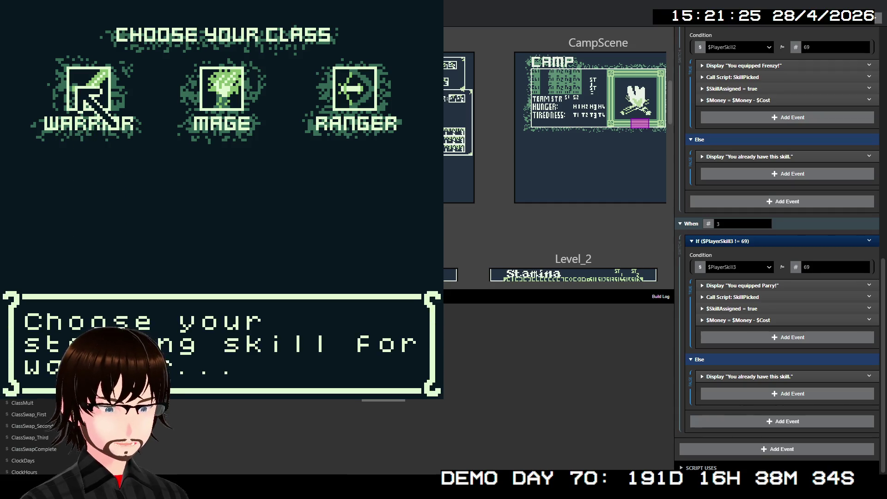
key(z)
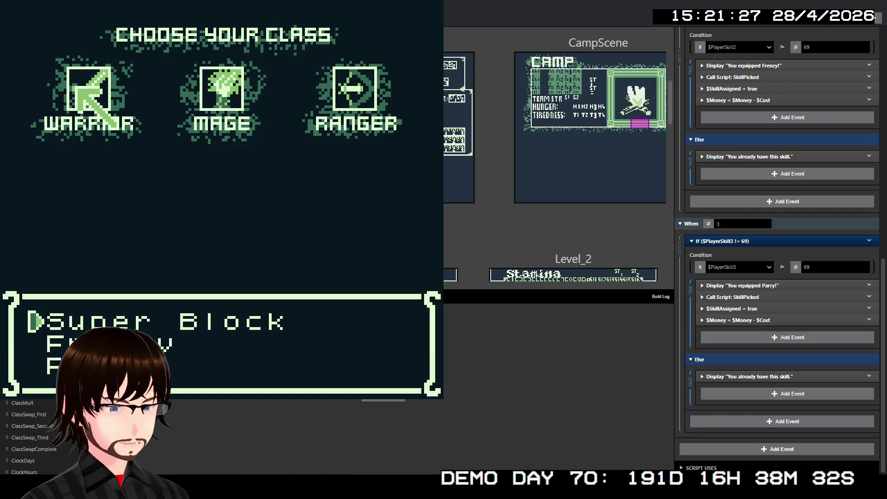
key(Down)
key(Up)
key(Down)
key(z)
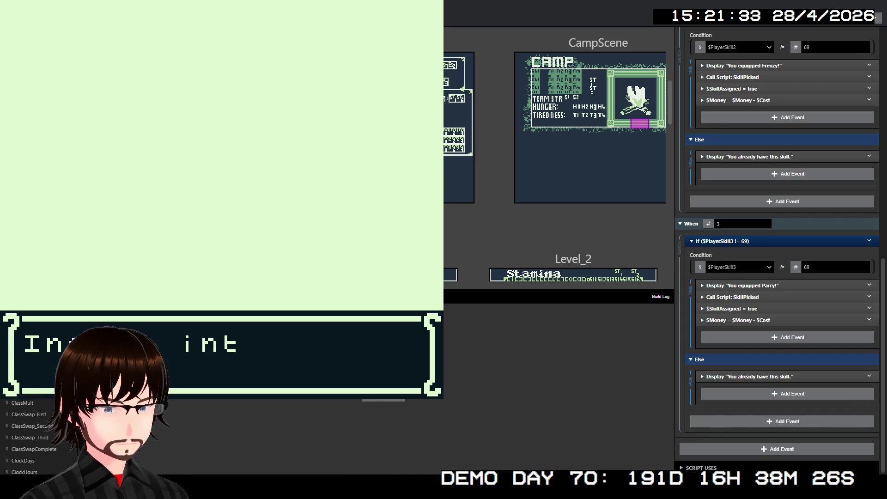
key(z)
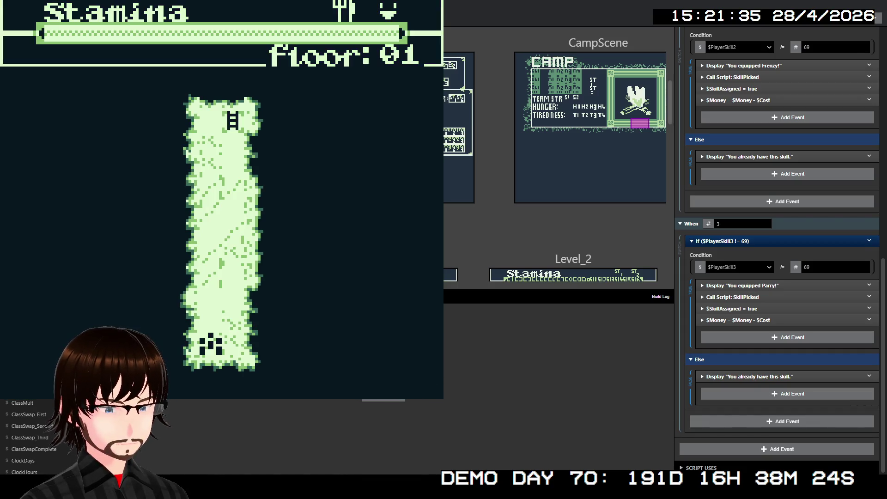
key(Up)
key(Up)
key(Up)
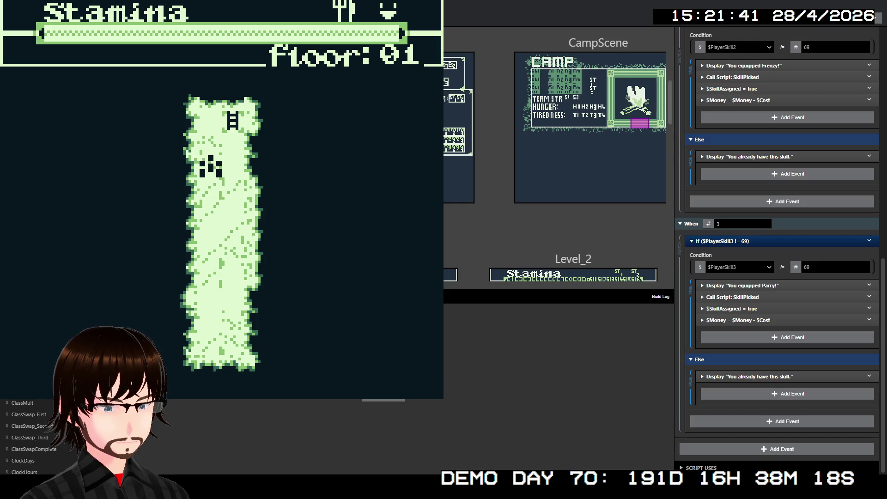
Walk onto the Floor 01 ladder and choose to move on to Floor 02
key(Right)
key(Up)
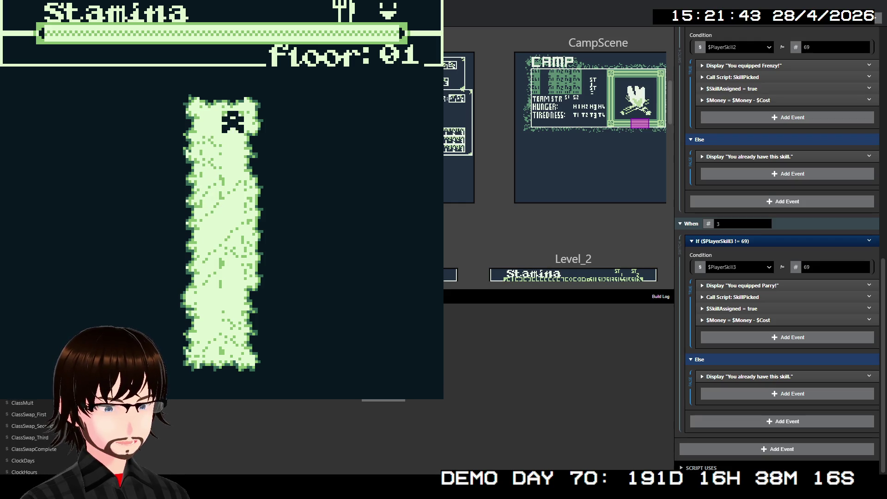
key(z)
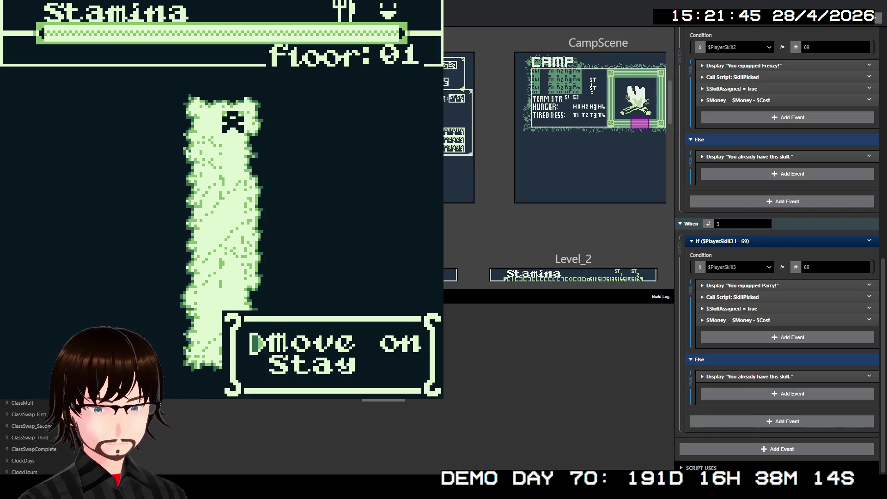
key(z)
Walk left along Floor 02's corridor and up into an enemy encounter
key(Left)
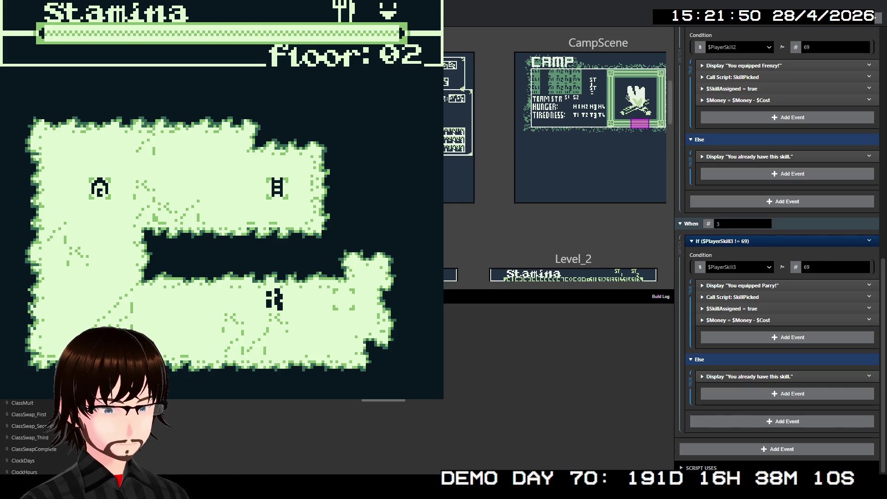
key(Left)
key(Left)
key(Left)
key(Left)
key(Left)
key(Left)
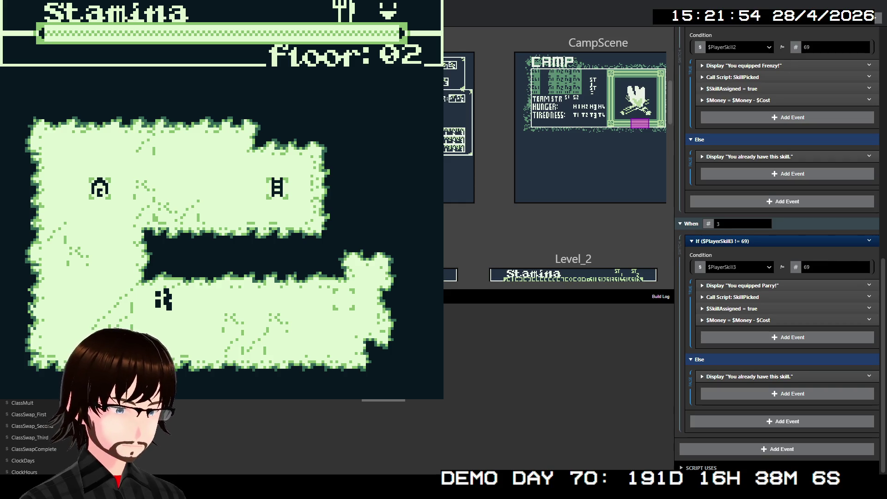
key(Left)
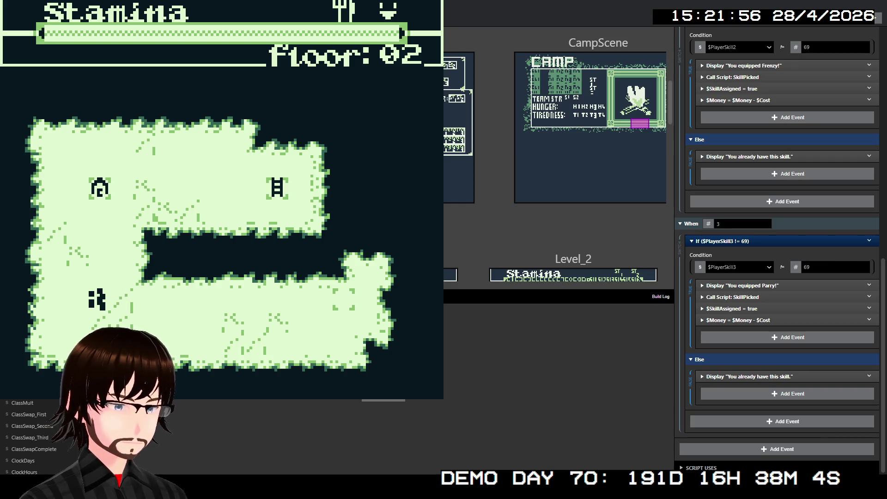
key(Up)
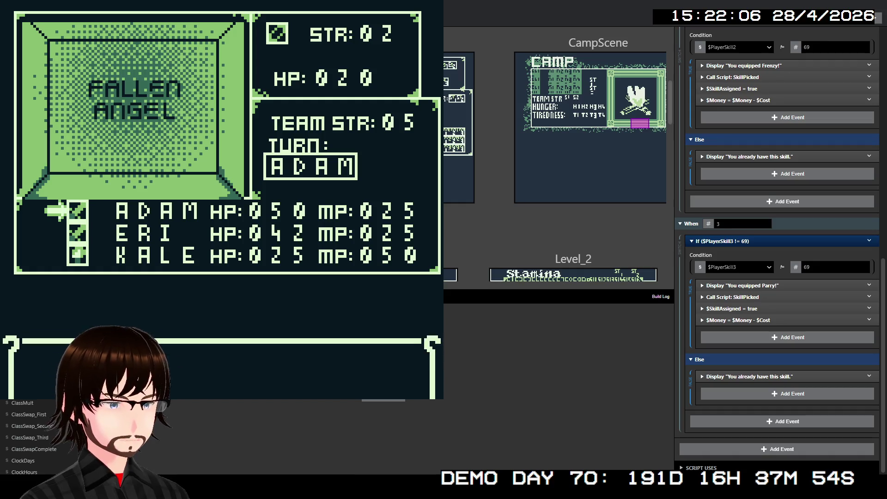
Defeat the Fallen Angel with ADAM and ERI attacking and KALE casting Light, then reach camp
key(z)
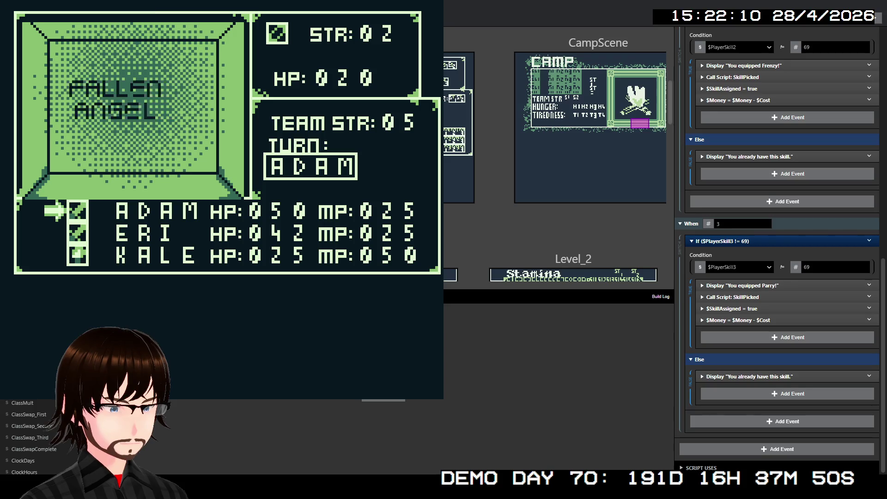
key(z)
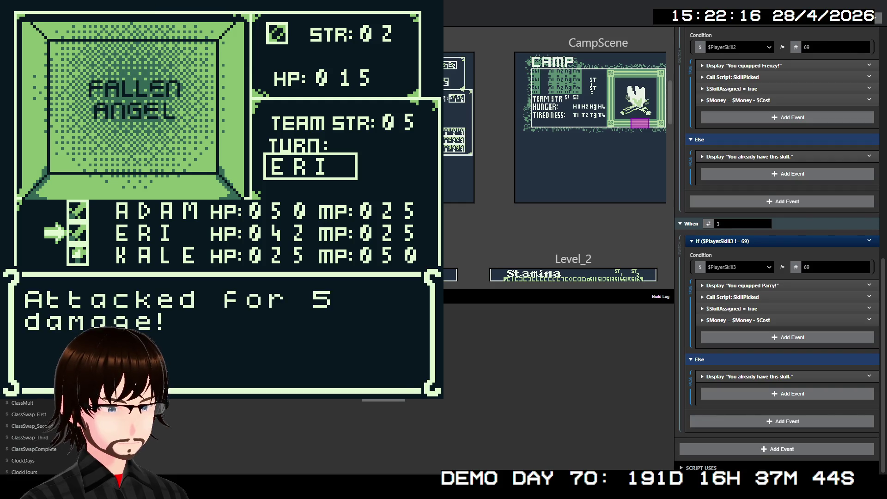
key(Down)
key(z)
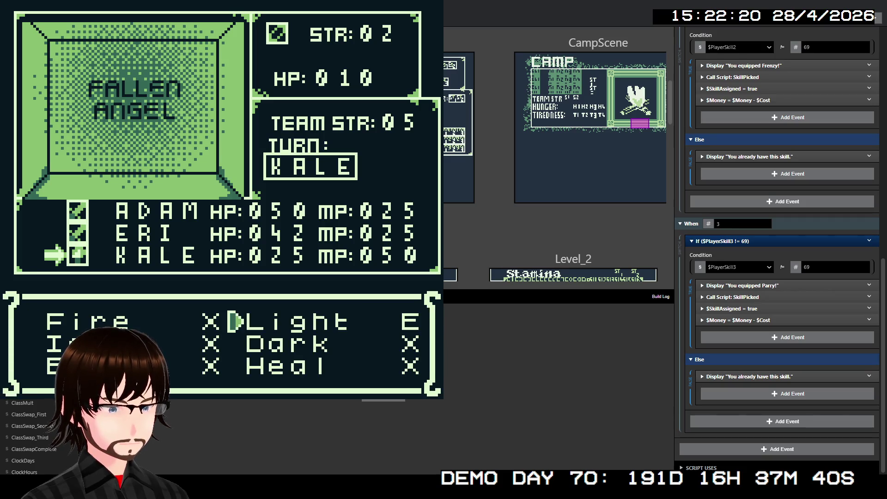
key(z)
key(z)
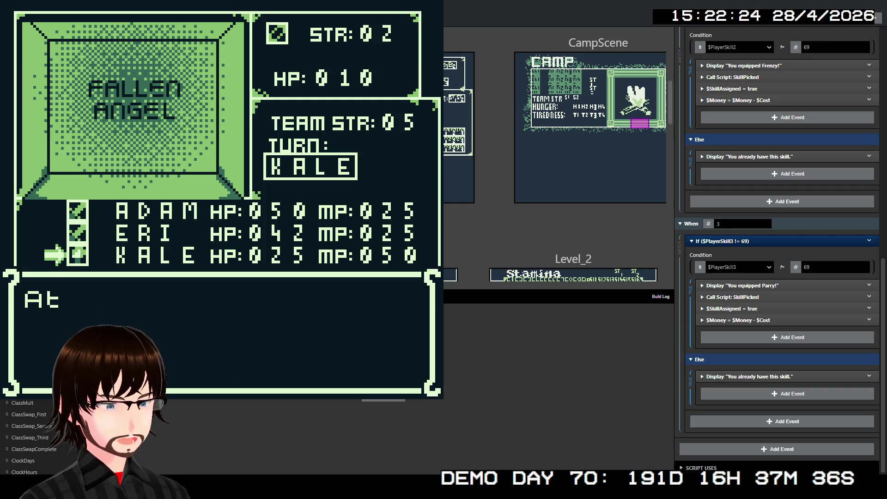
key(z)
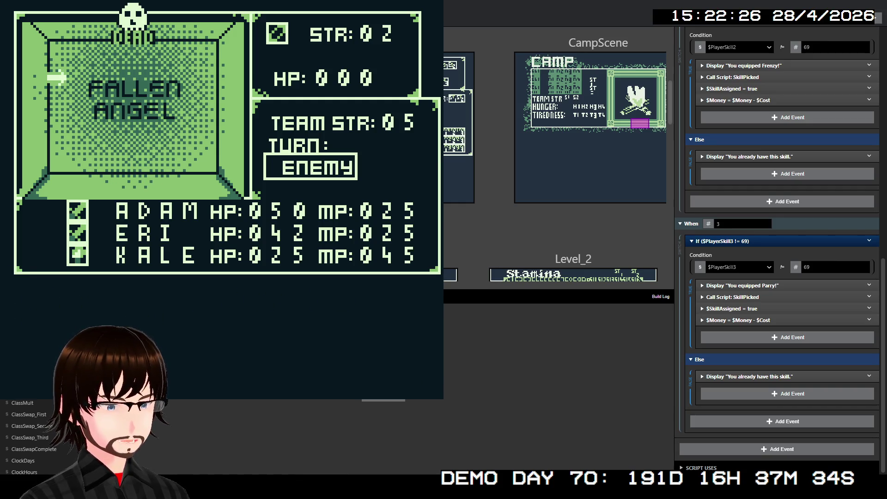
key(z)
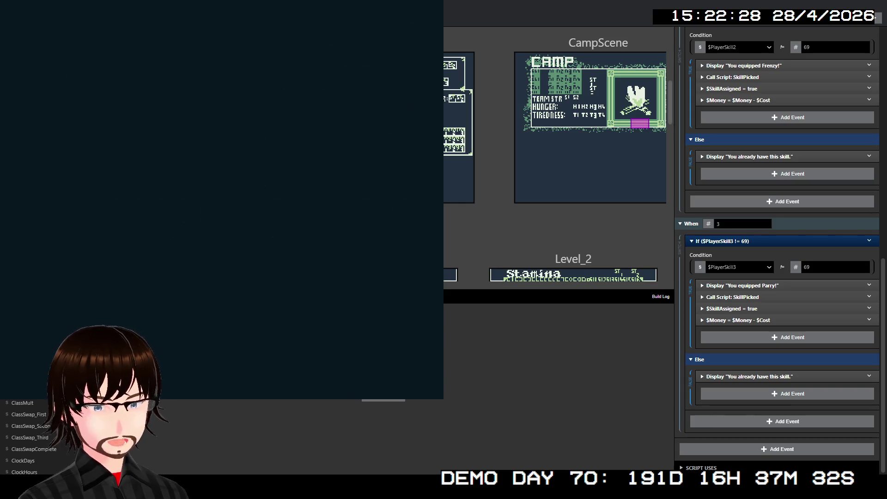
key(Up)
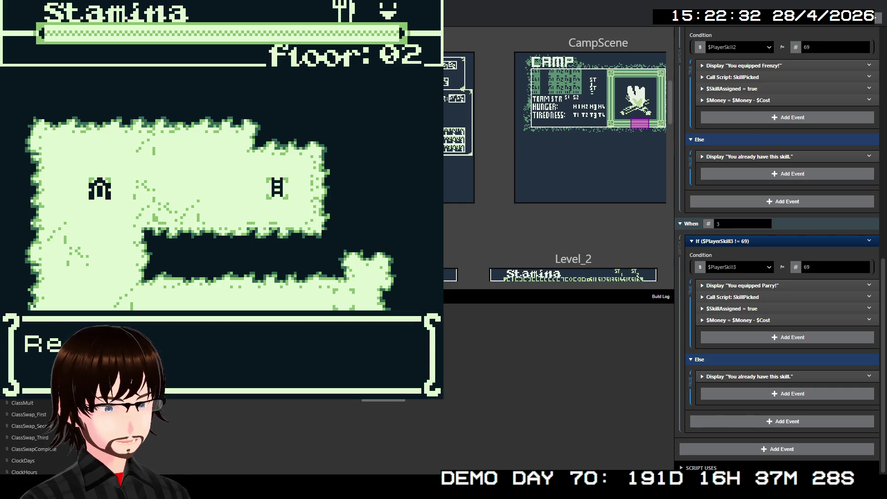
key(z)
key(z)
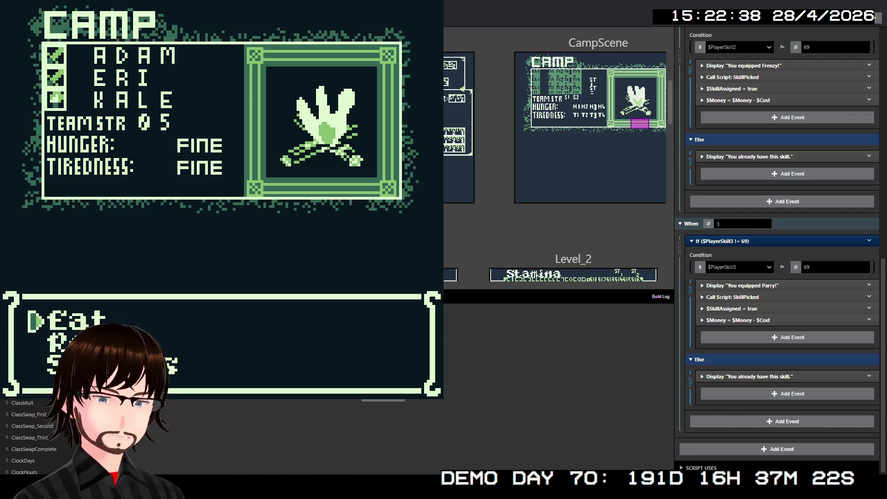
Rest at the camp, dismiss the well fed and well rested messages, and continue exploring
key(Down)
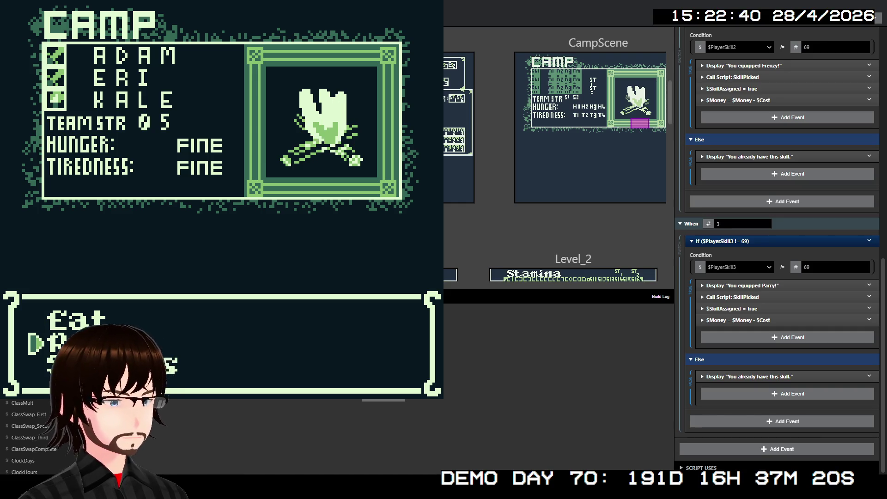
key(z)
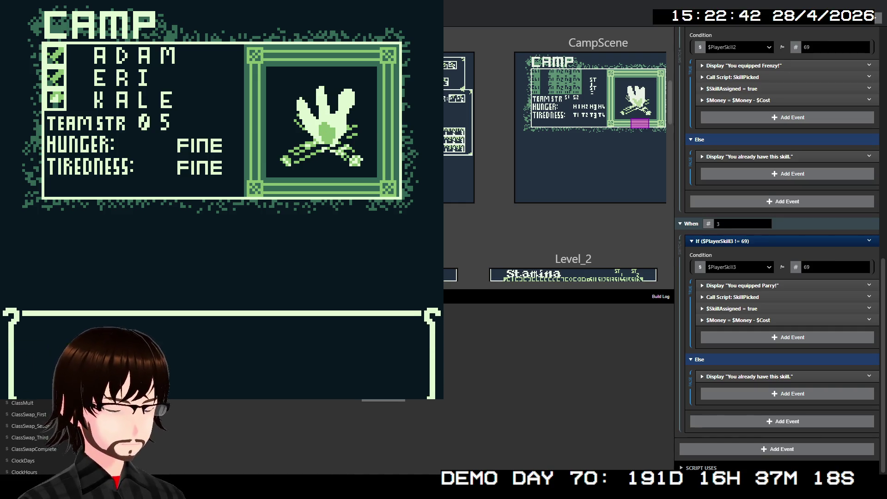
key(z)
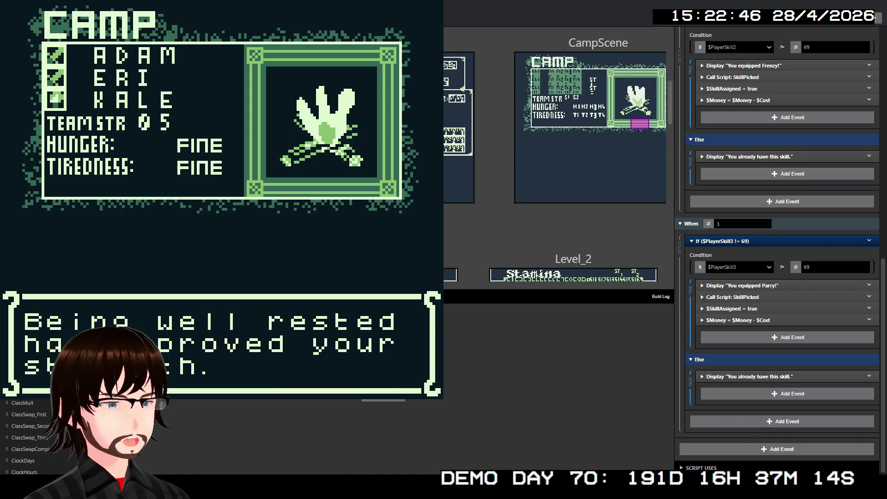
key(z)
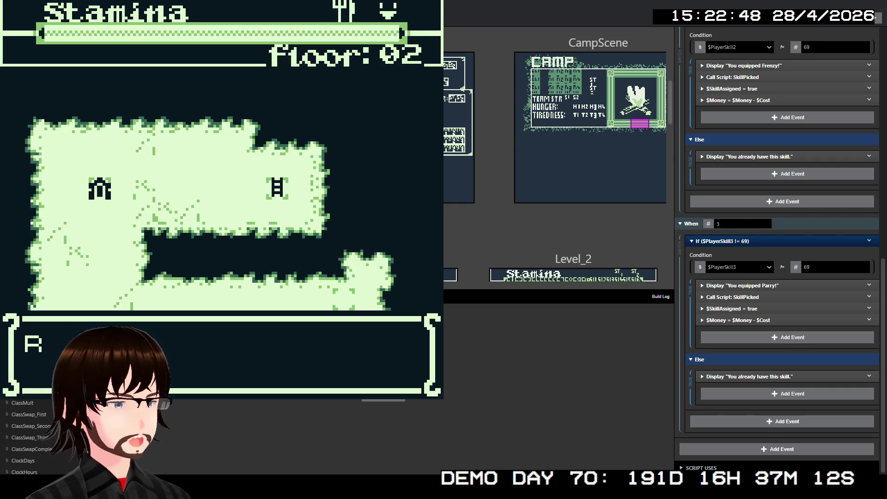
key(z)
key(x)
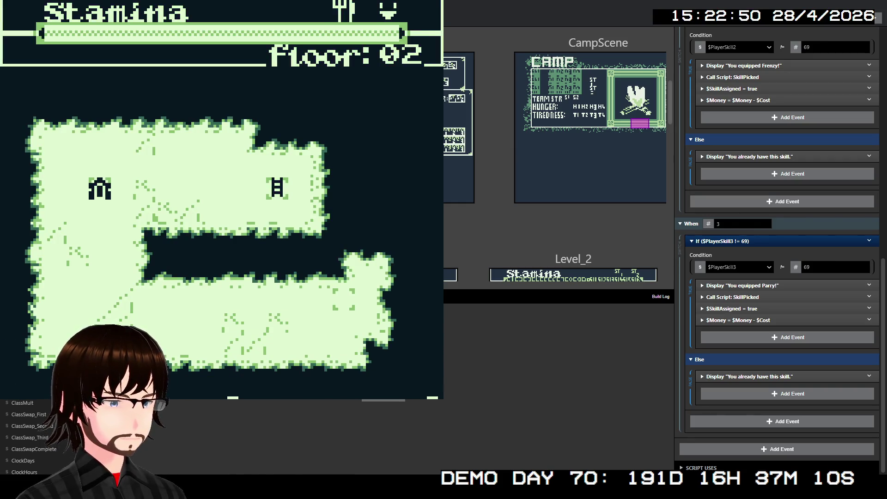
Walk right onto the stairs to go down to Floor 03
key(Right)
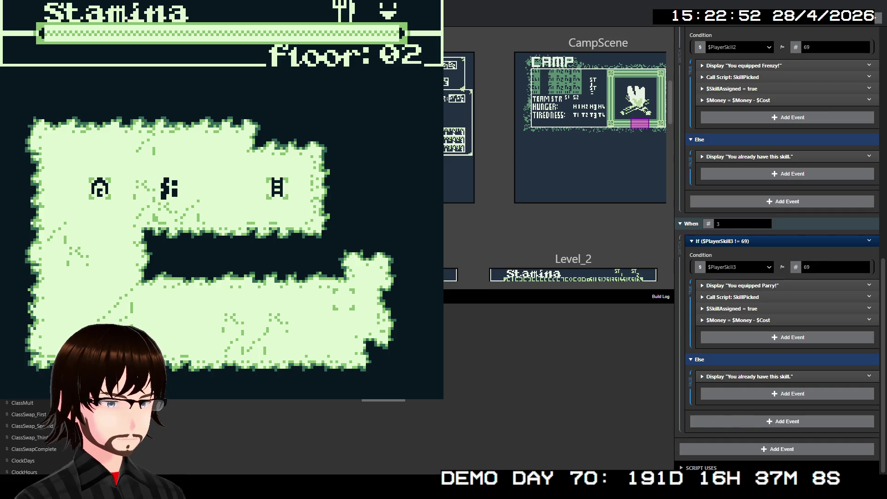
key(Right)
key(Right)
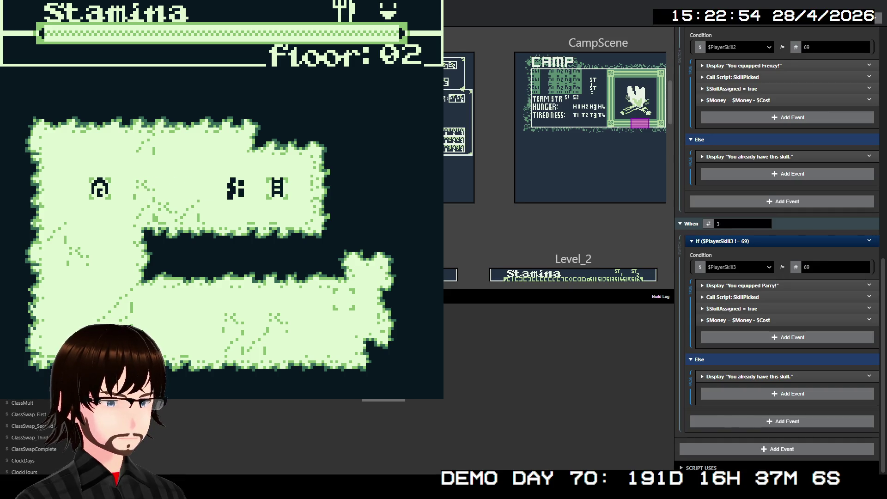
key(Right)
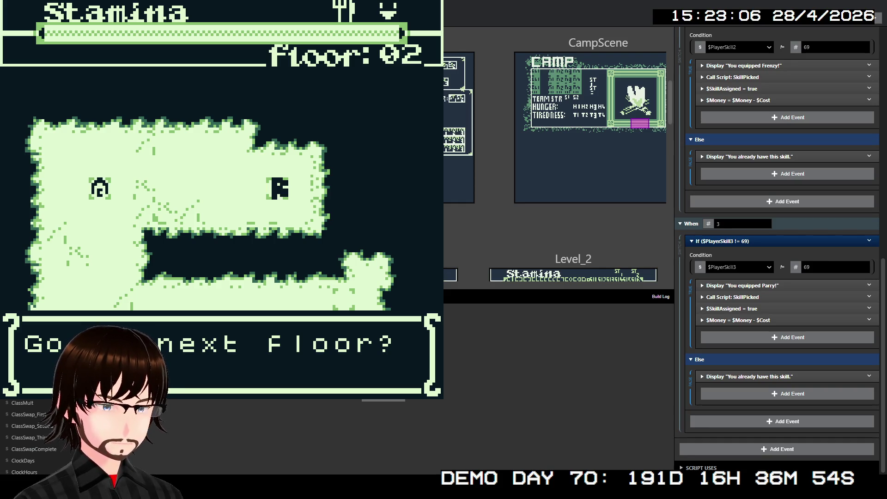
key(alt+F4)
key(alt+Tab)
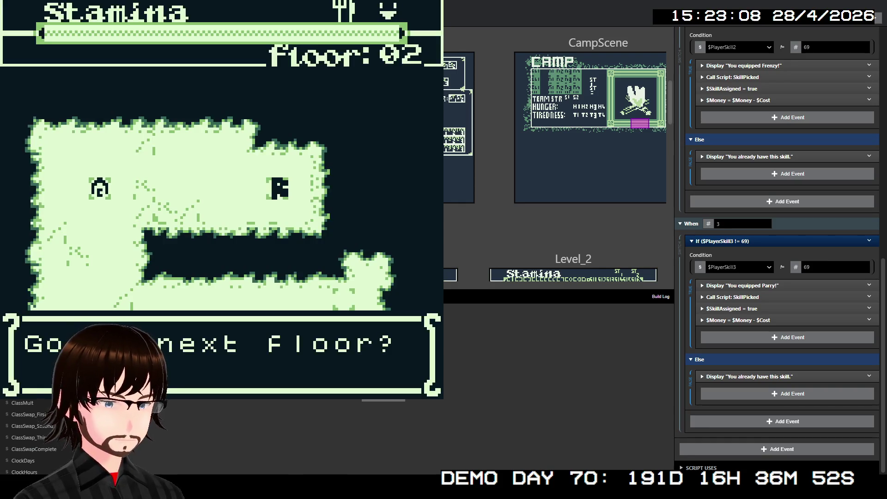
Move on to floor 03 and defeat the first zombie by casting KALE's Light skill
key(z)
key(z)
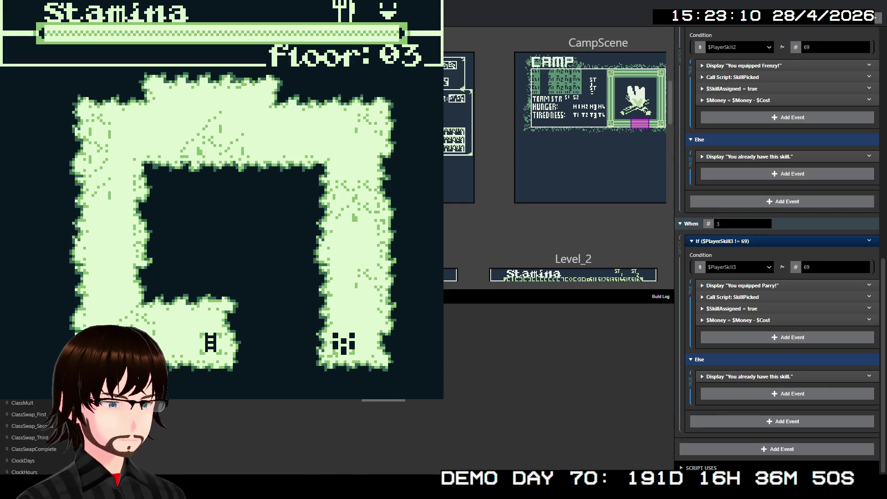
key(Up)
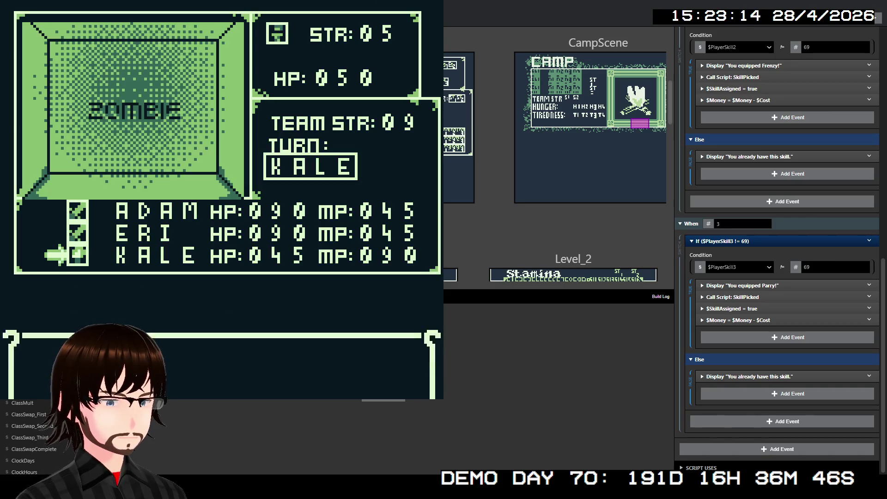
key(z)
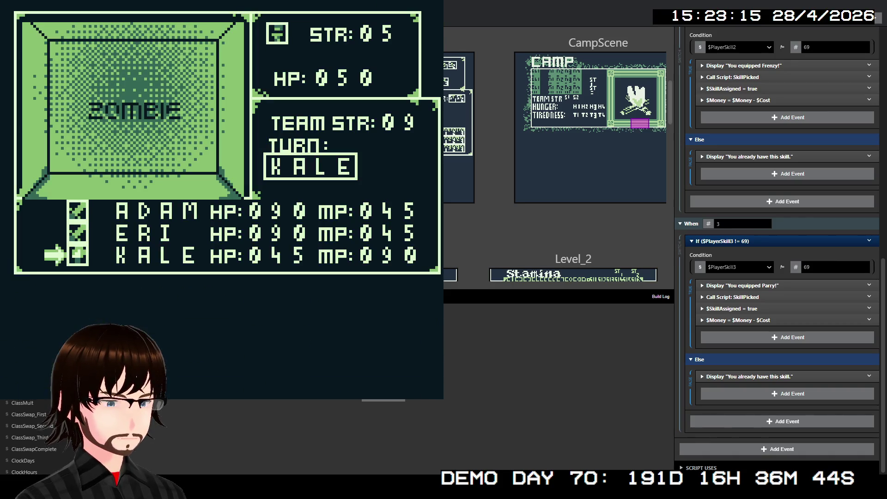
key(z)
key(z)
key(z)
key(z)
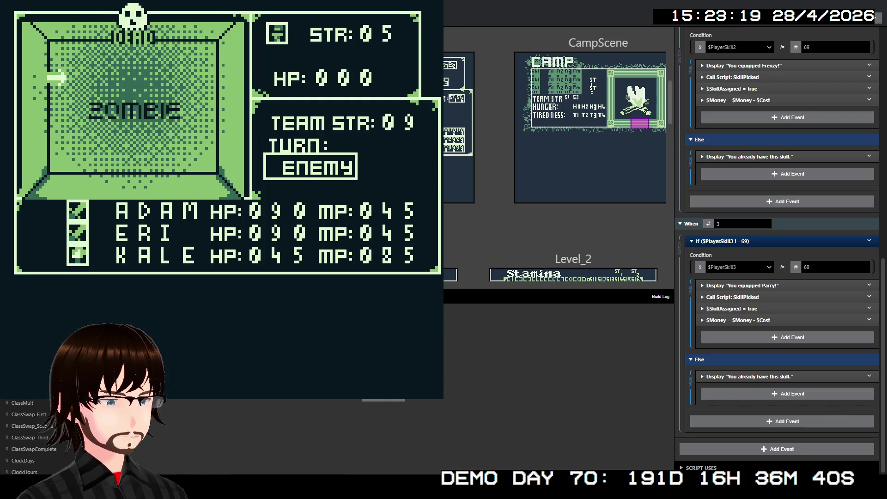
key(z)
key(z)
Walk into a Demon Swarm encounter and defeat it with ADAM's attack
key(Left)
key(Left)
key(Left)
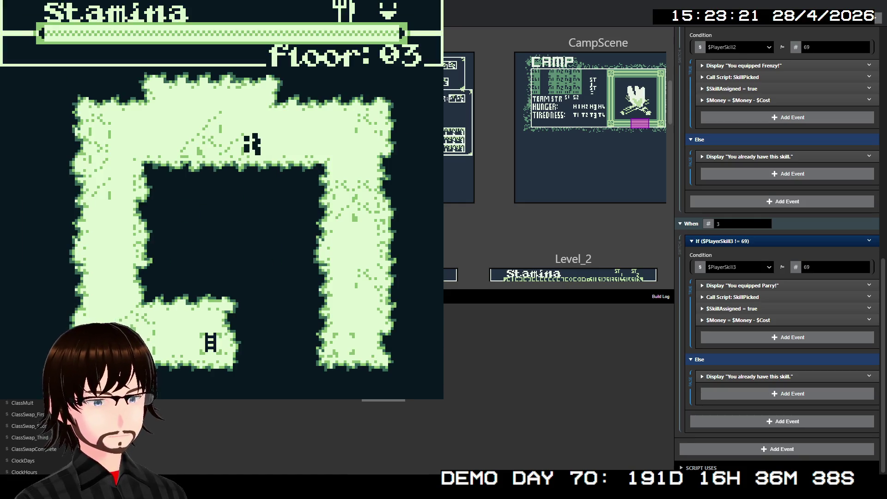
key(Down)
key(Down)
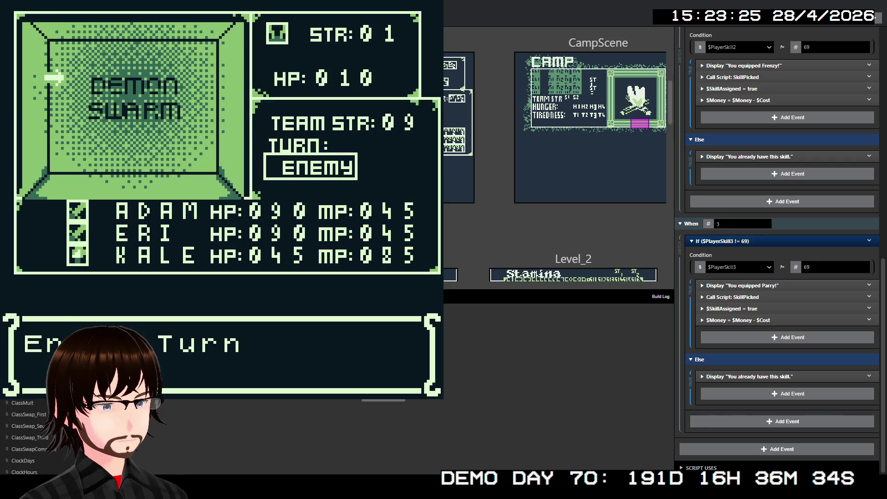
key(z)
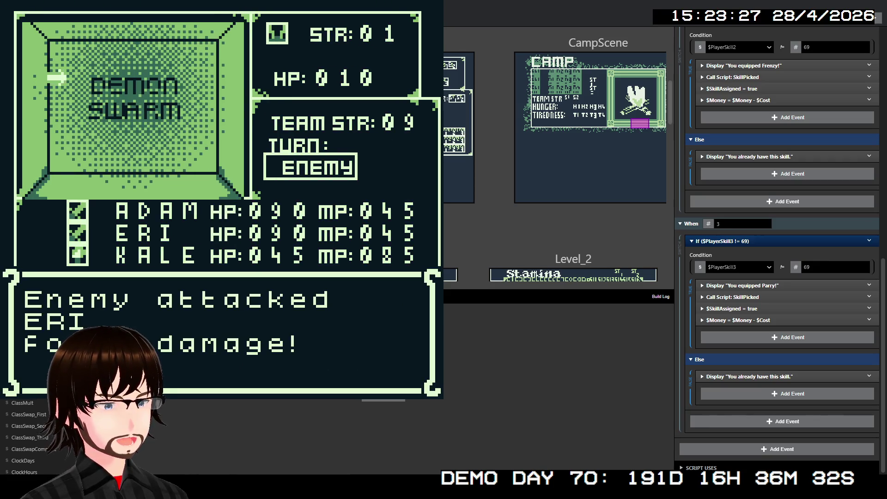
key(z)
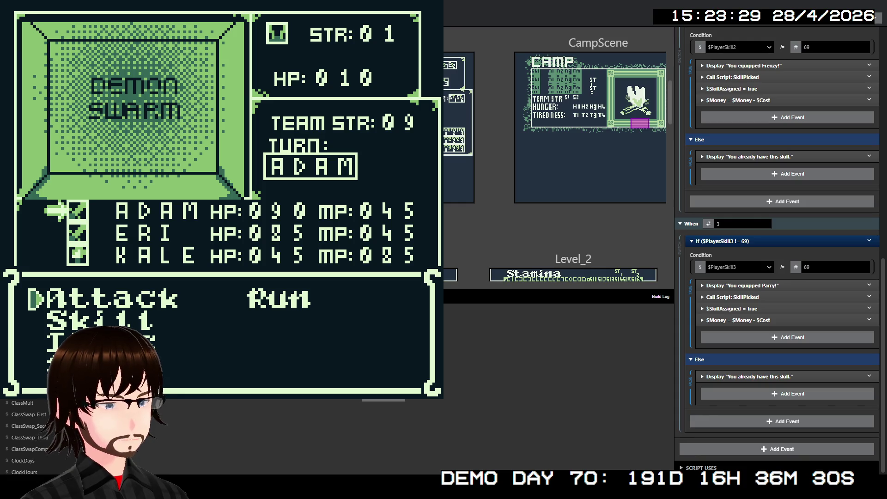
key(z)
key(z)
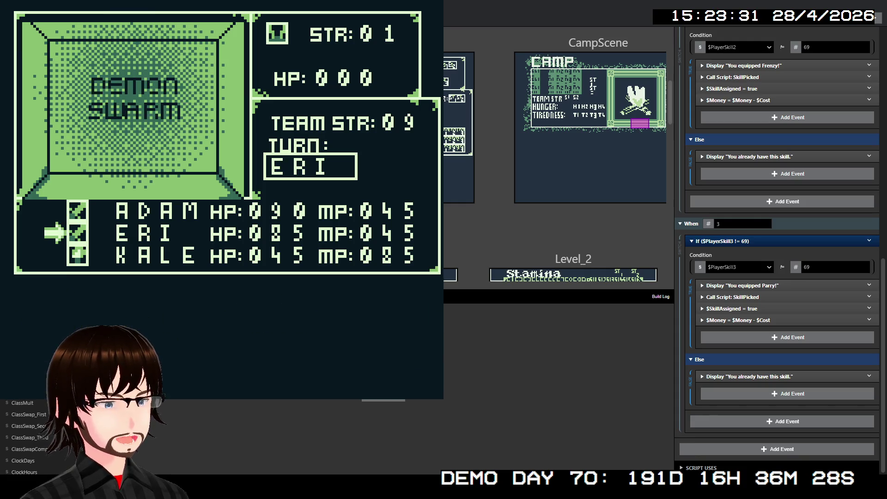
key(z)
key(Down)
key(Down)
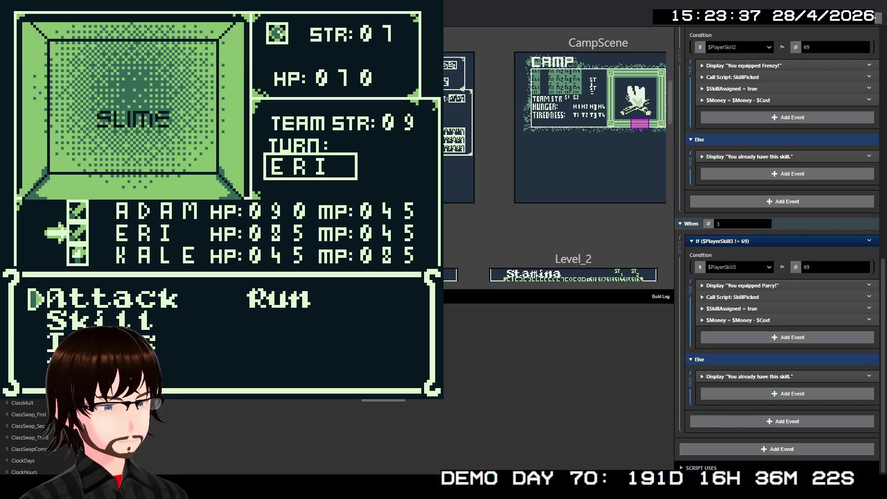
Win the slime battle by attacking with ERI, KALE and ADAM
key(z)
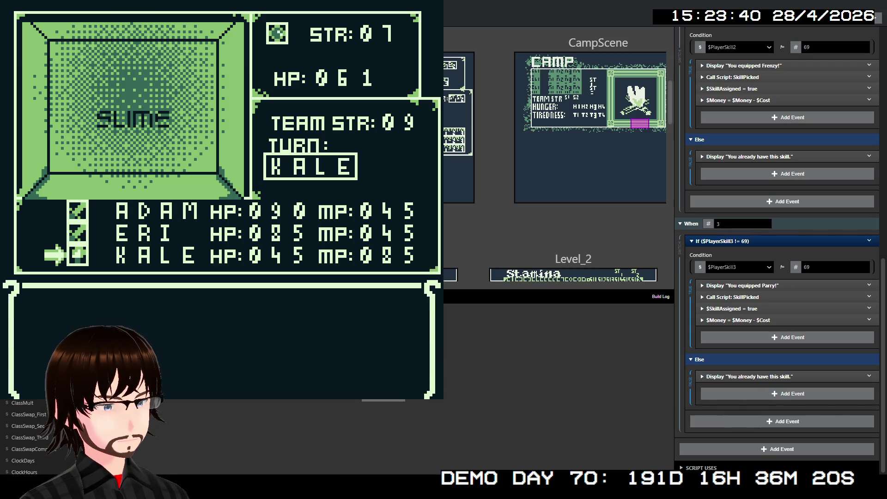
key(z)
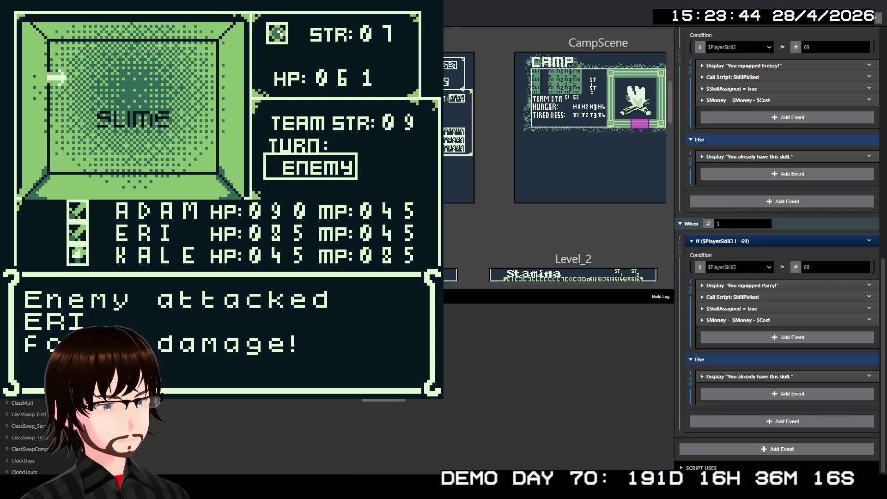
key(z)
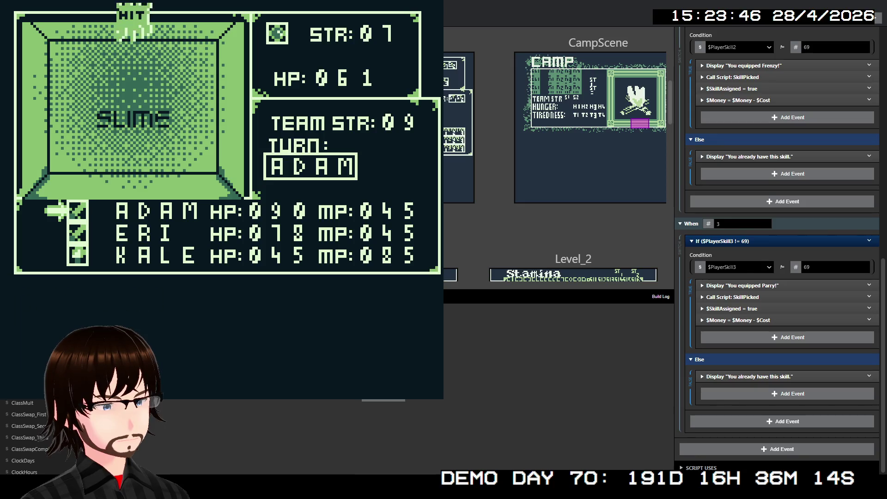
key(z)
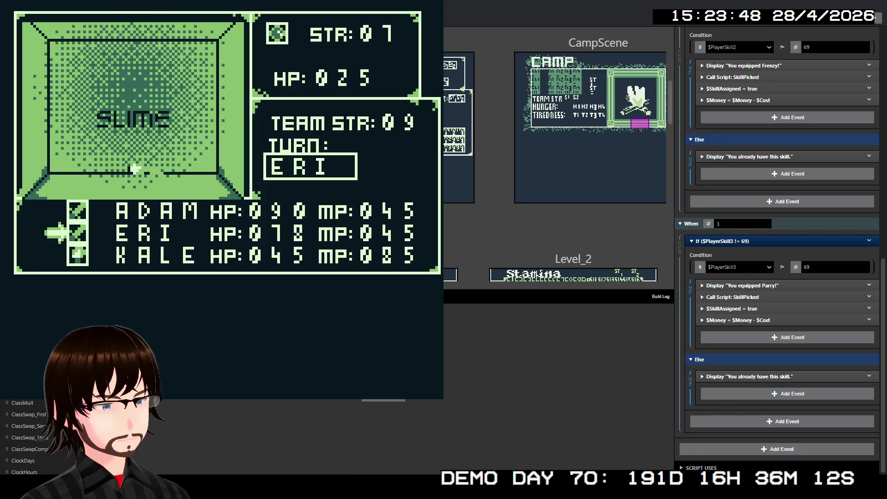
key(z)
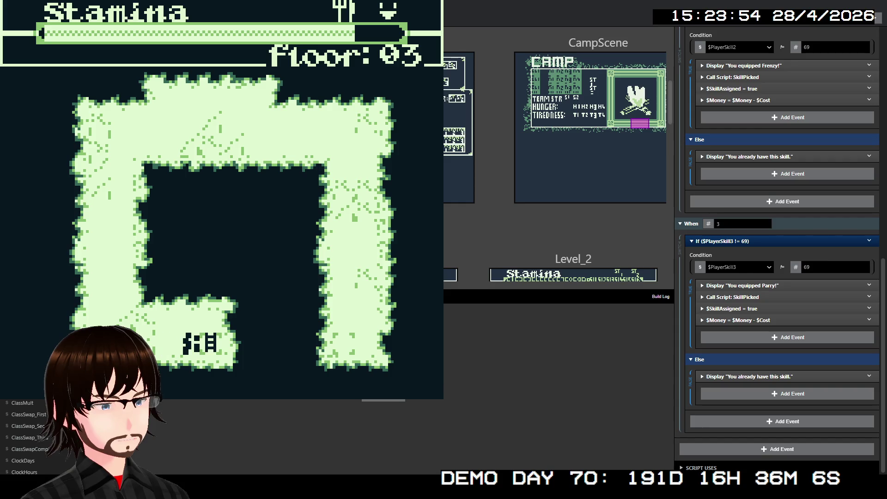
Take the stairs to floor 04, reach the other adventurer and choose Greet
key(Right)
key(z)
key(z)
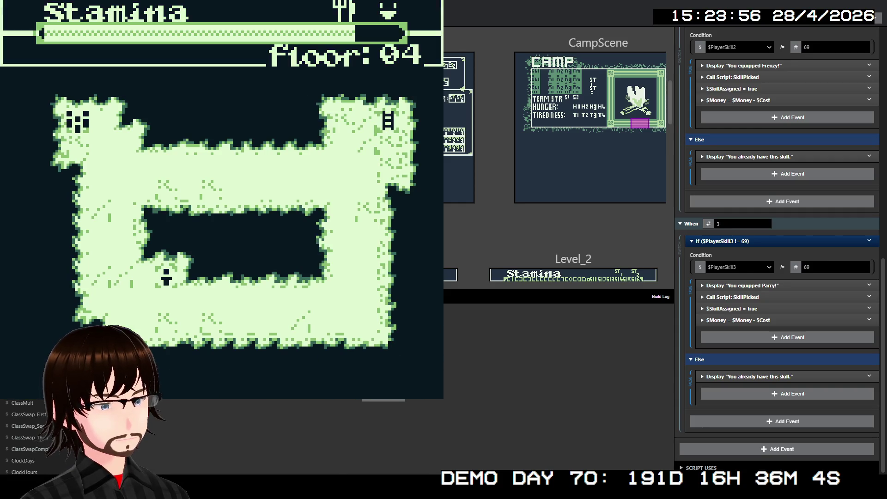
key(Down)
key(Down)
key(Down)
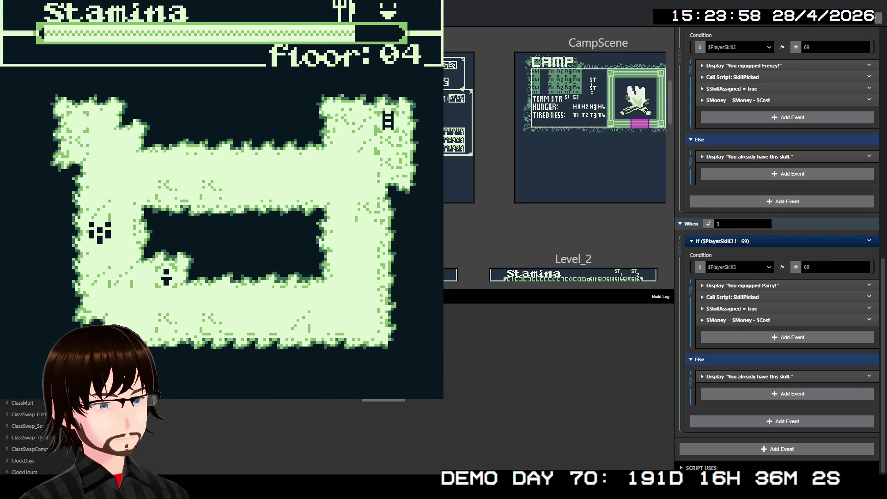
key(Right)
key(Left)
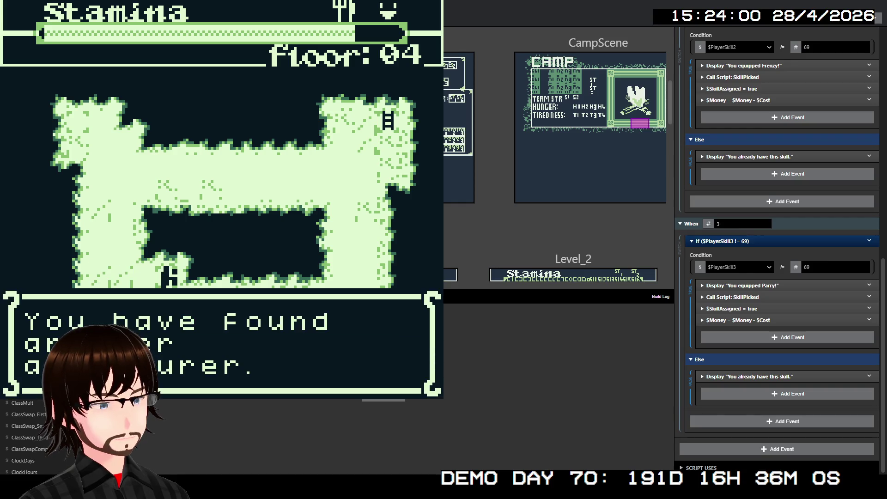
key(z)
key(z)
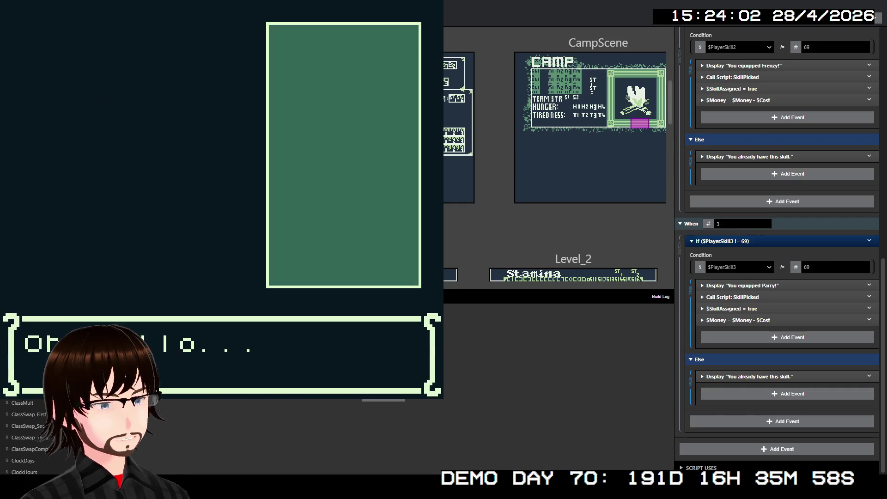
key(z)
key(z)
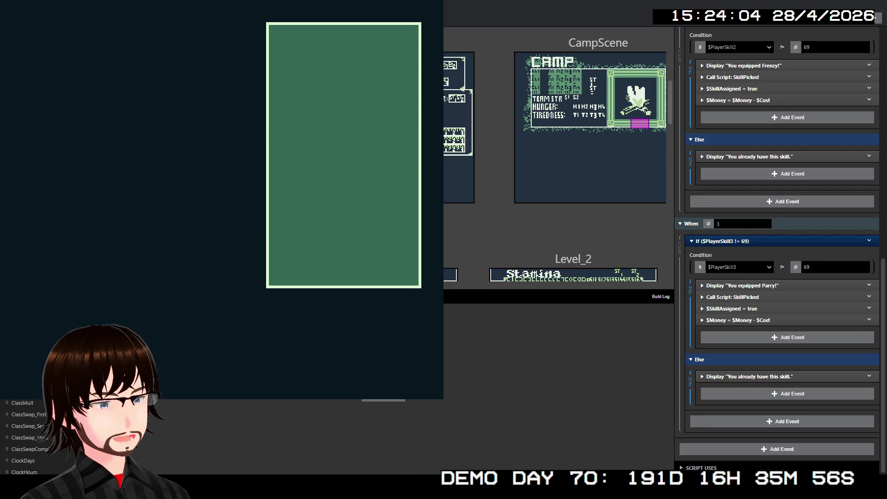
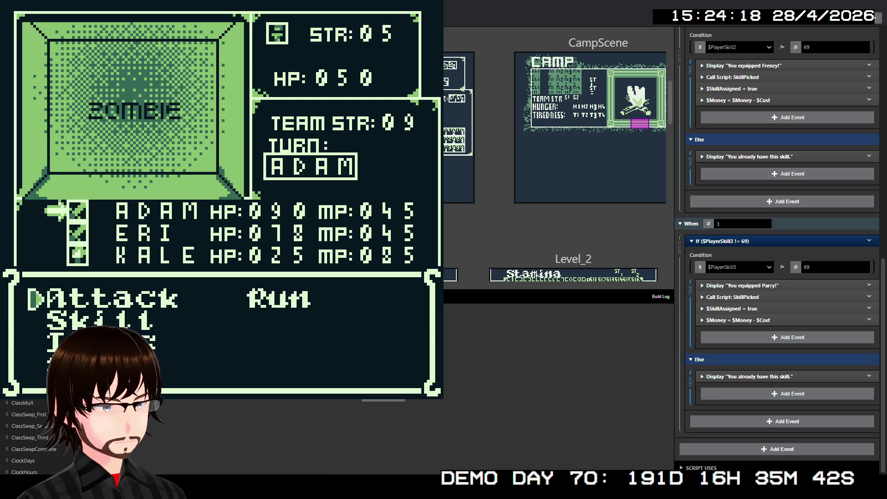
Defeat the floor 04 zombie with attacks from ADAM, ERI and KALE
key(z)
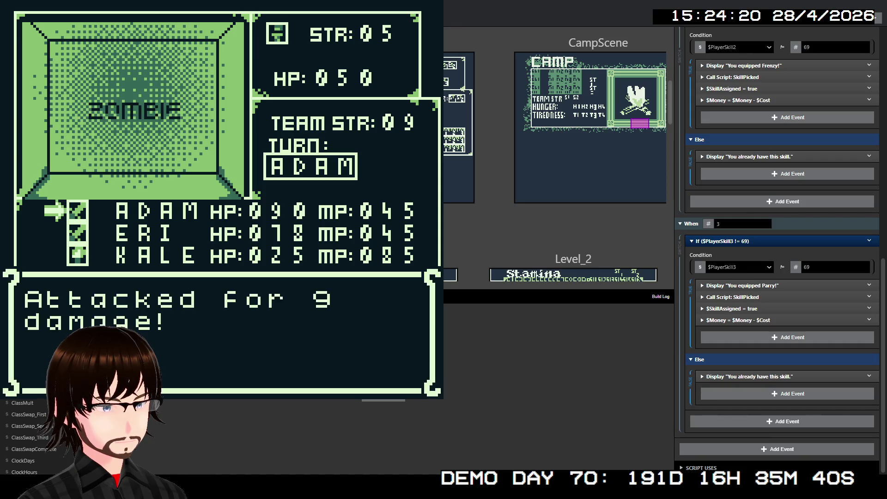
key(z)
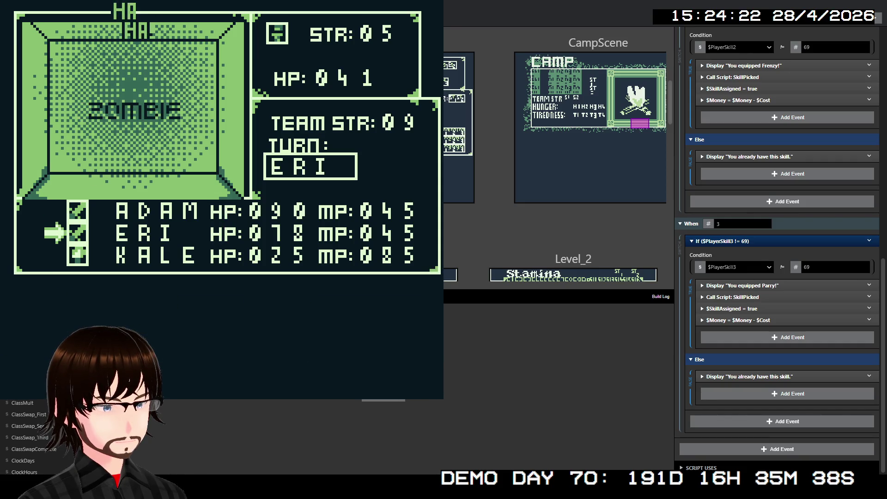
key(z)
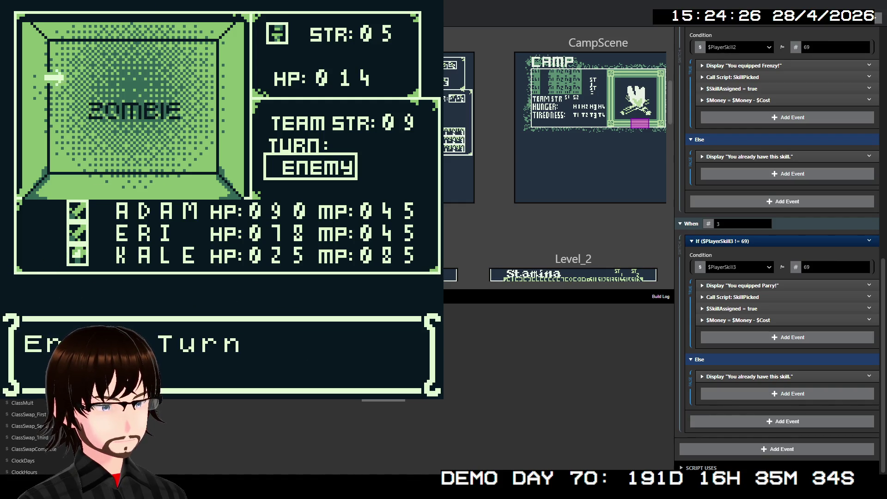
key(z)
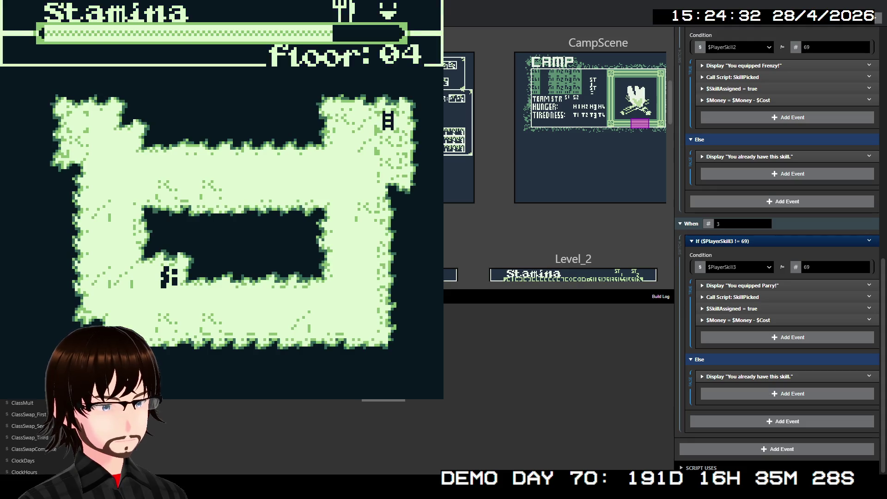
Heal a party member with the Heal Wounds item
key(Return)
key(z)
key(z)
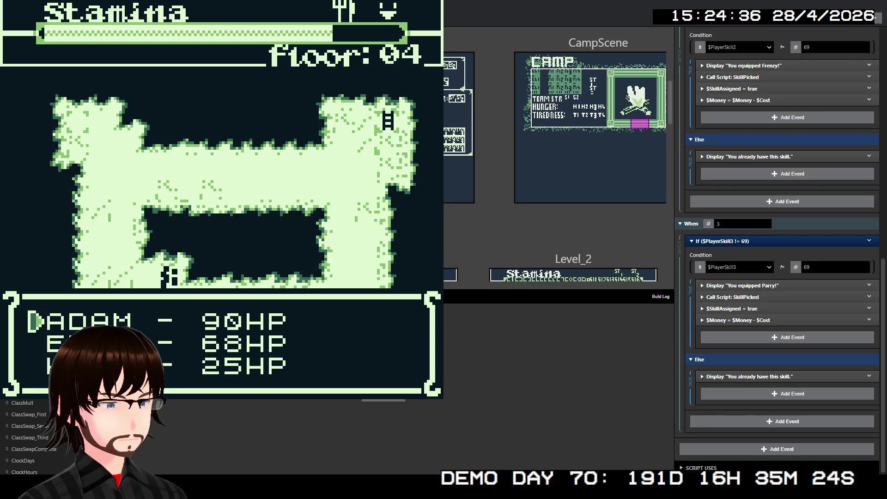
key(z)
key(z)
Walk the corridor into a second zombie, defeat it with party attacks, and head toward the ladder
key(Down)
key(Right)
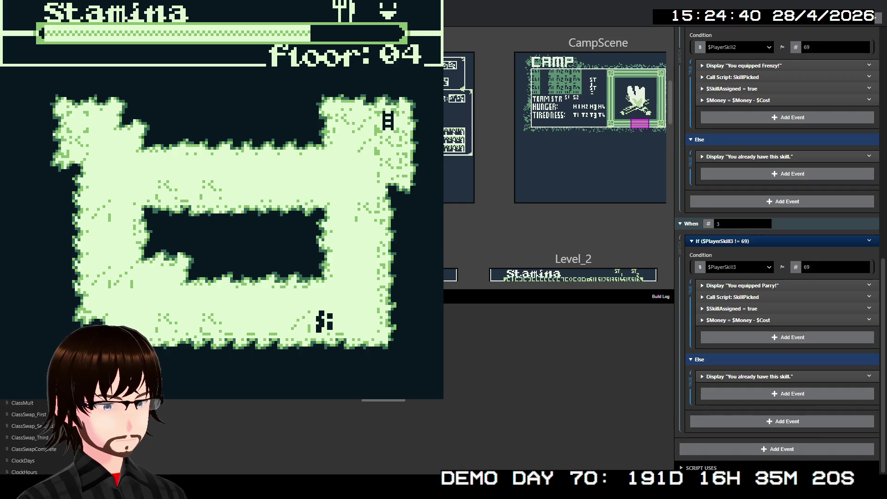
key(Up)
key(Up)
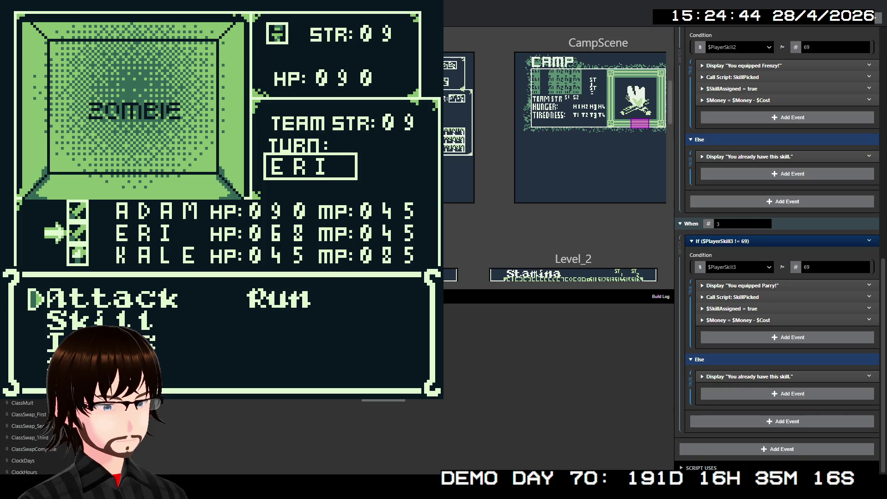
key(z)
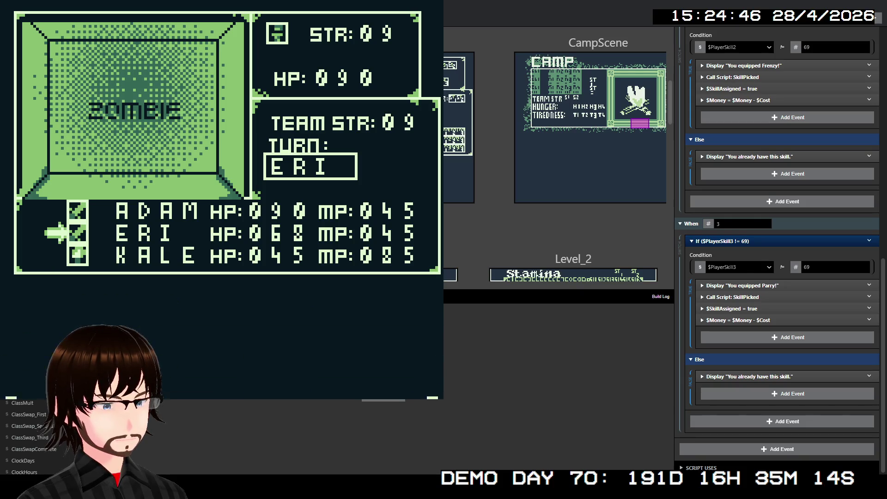
key(x)
key(z)
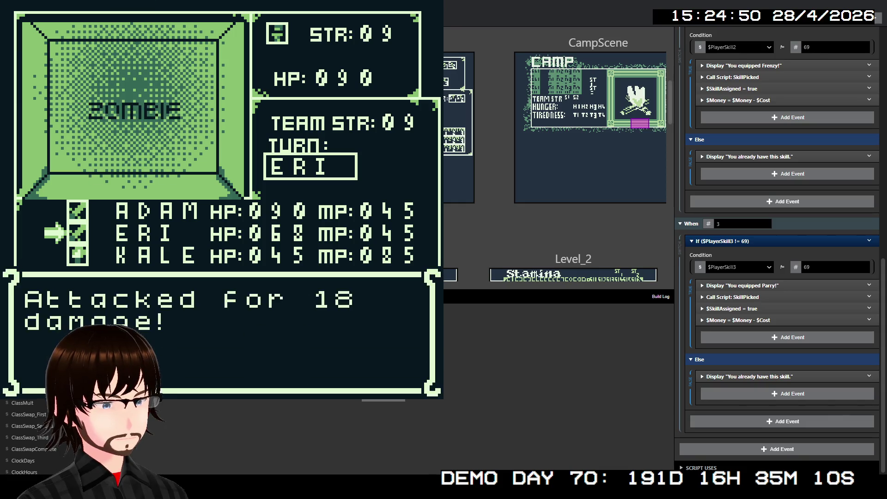
key(z)
key(z)
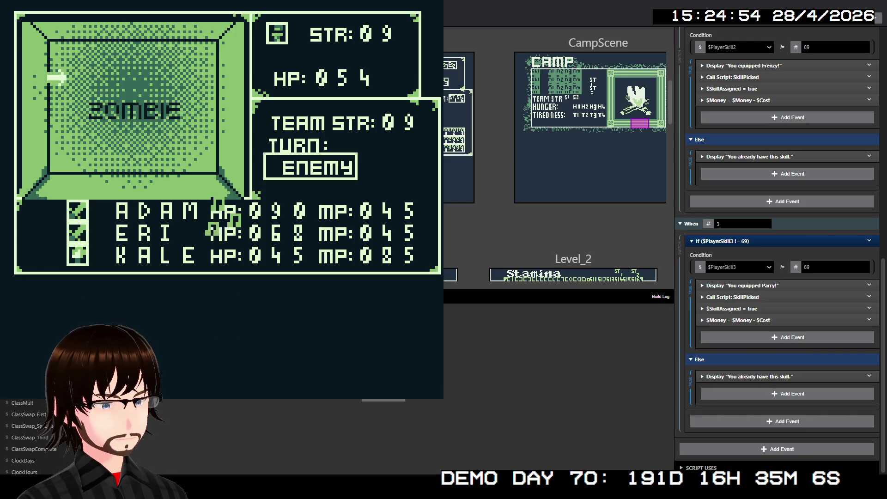
key(z)
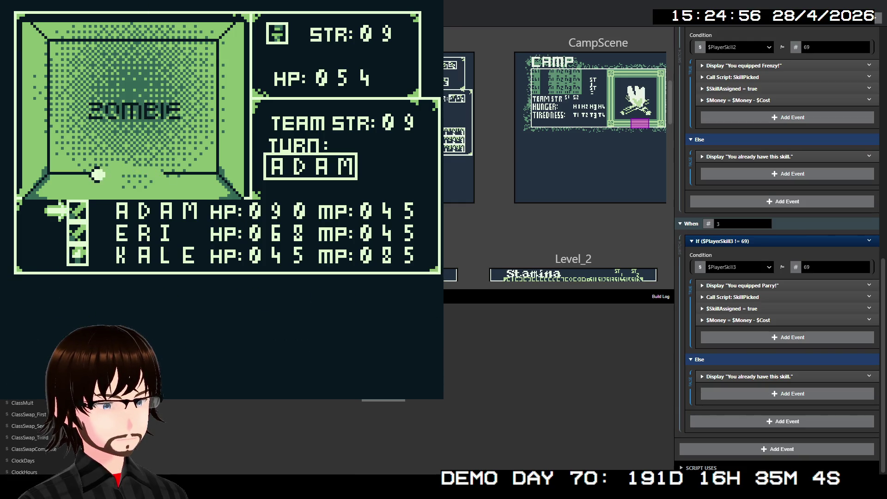
key(z)
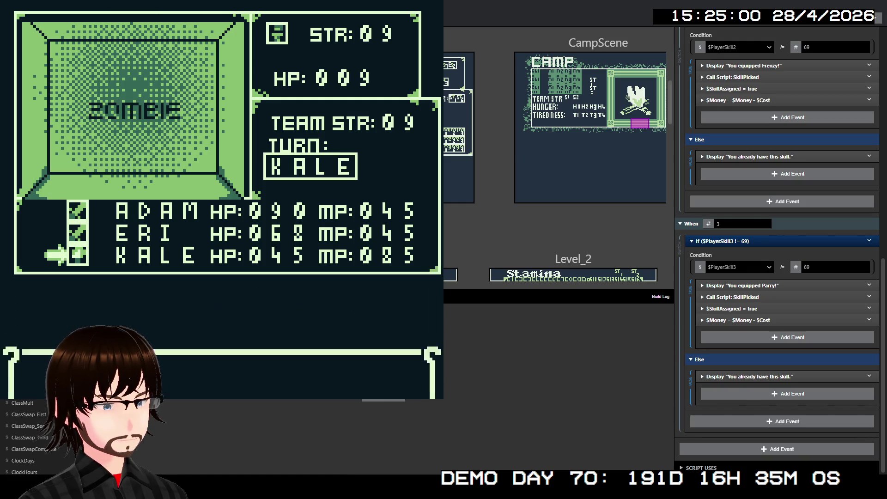
key(z)
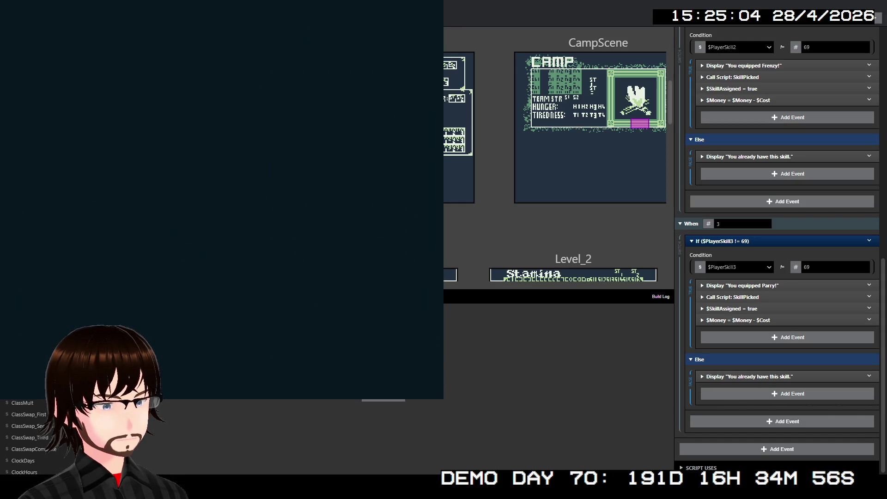
key(Up)
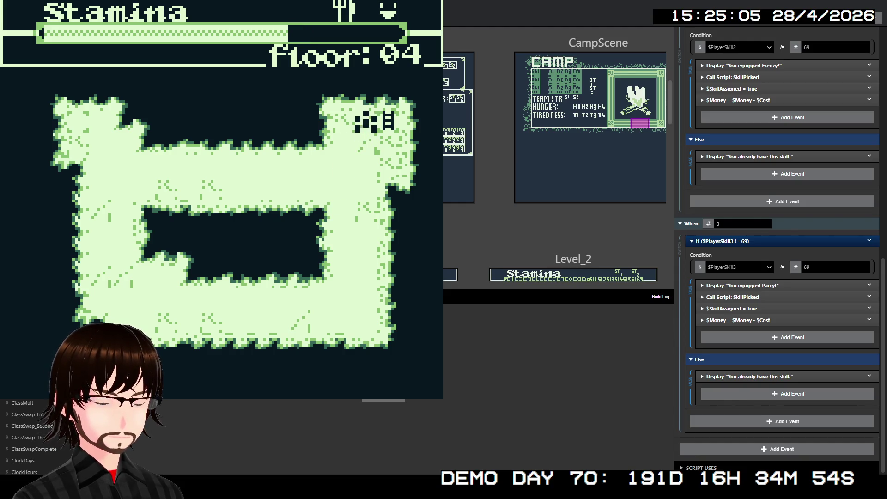
Descend to floor 05 and walk right onto the shop marker
key(Up)
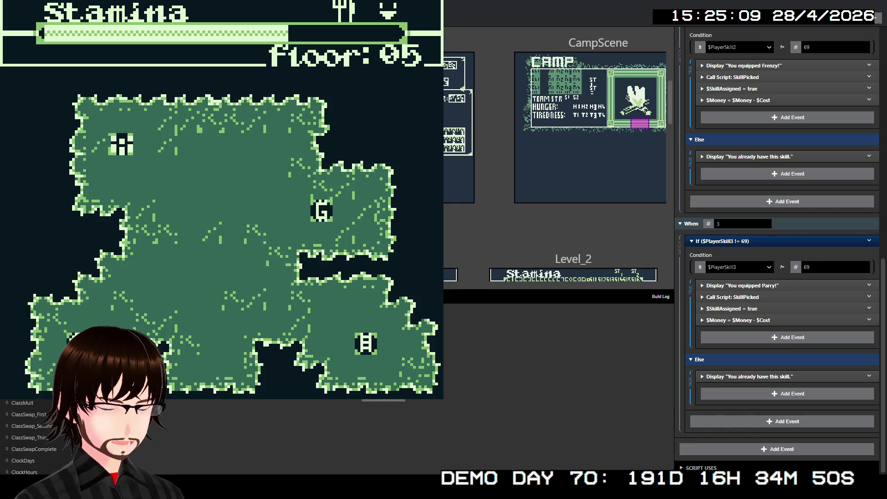
key(Right)
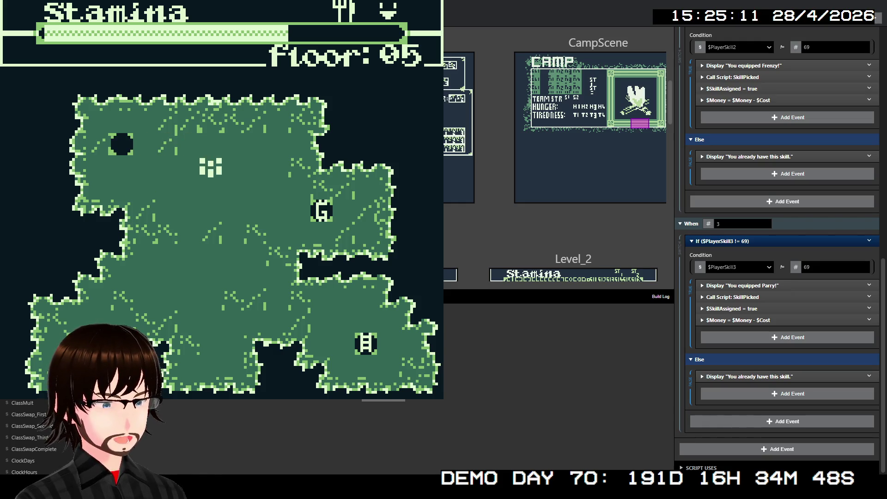
key(Right)
key(Right)
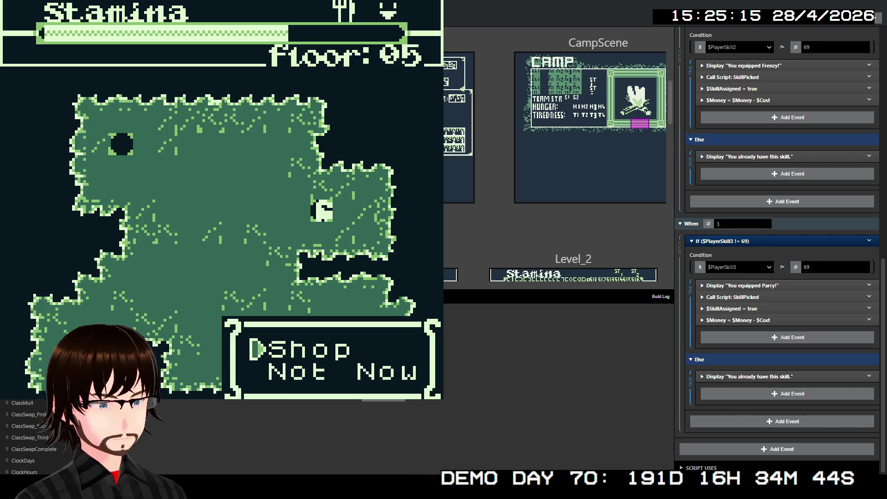
Buy a Bandage for 50G and Fish for 150G at the shop, then leave
key(z)
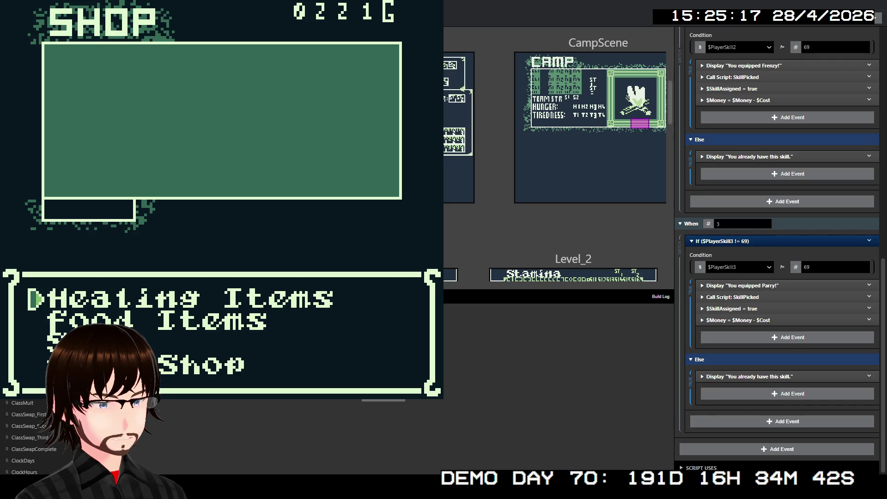
key(z)
key(z)
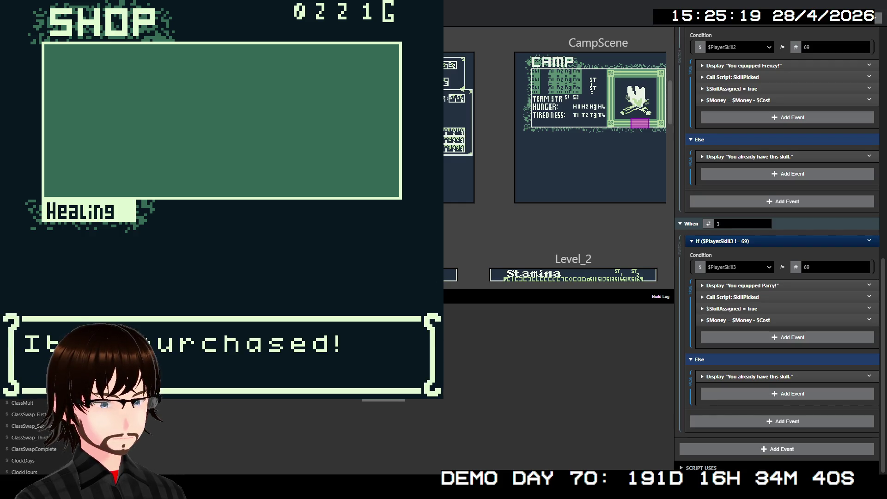
key(z)
key(z)
key(Down)
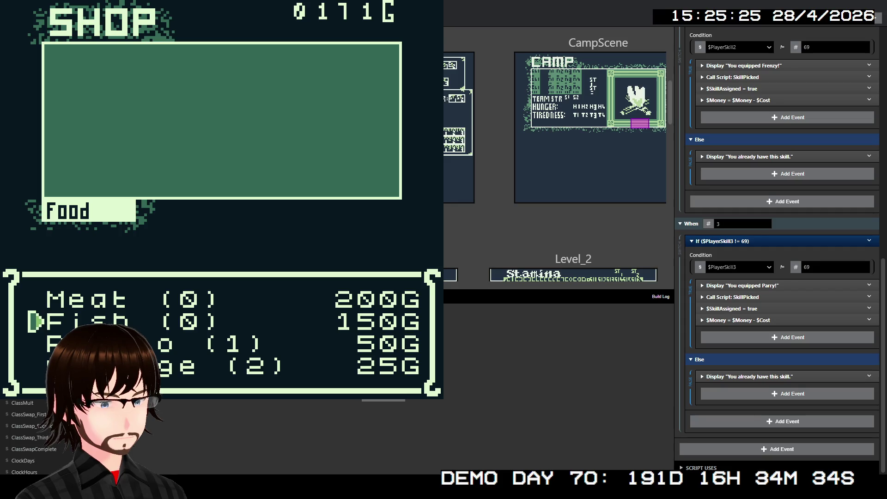
key(z)
key(z)
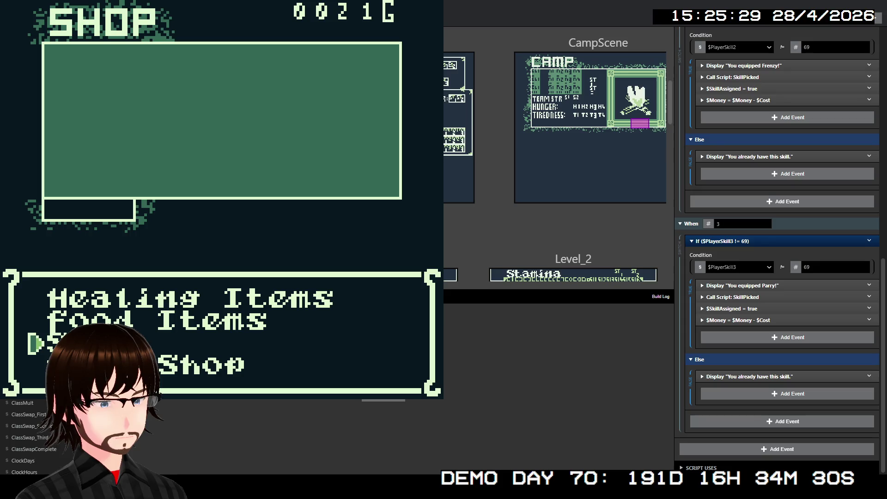
key(z)
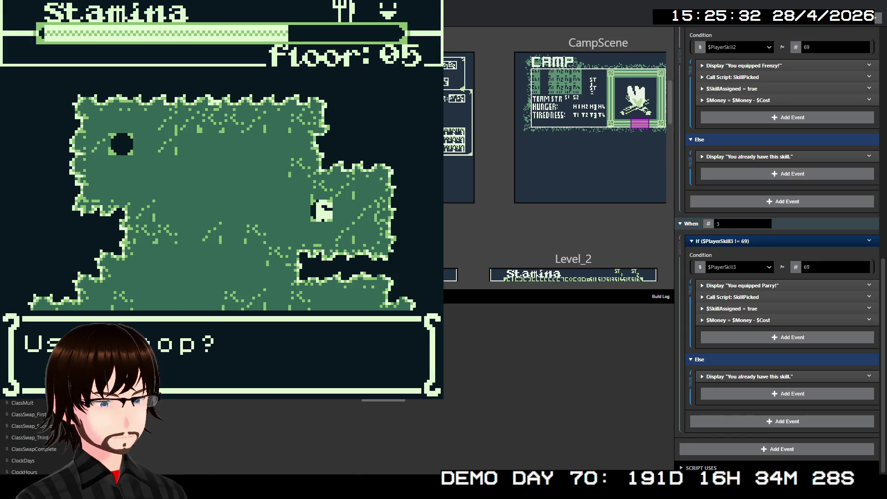
key(Down)
Walk left and down across floor 05 and have KALE attack the zombie
key(z)
key(Left)
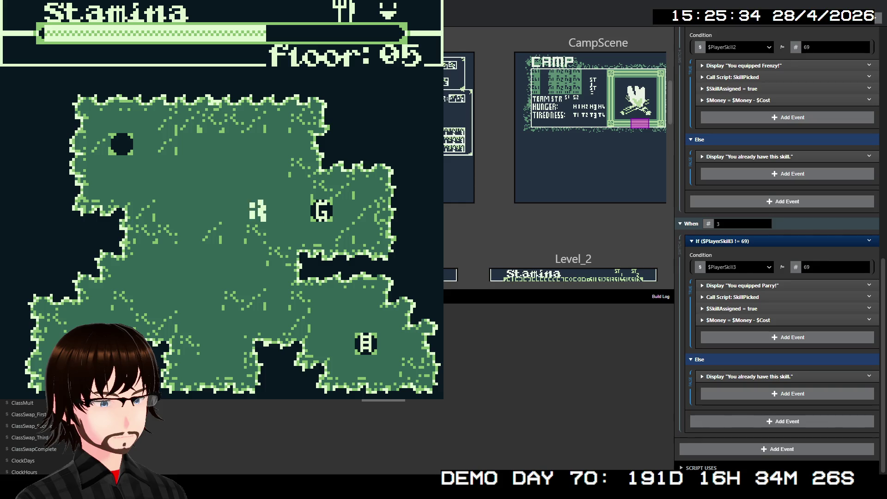
key(Left)
key(Down)
key(Left)
key(Down)
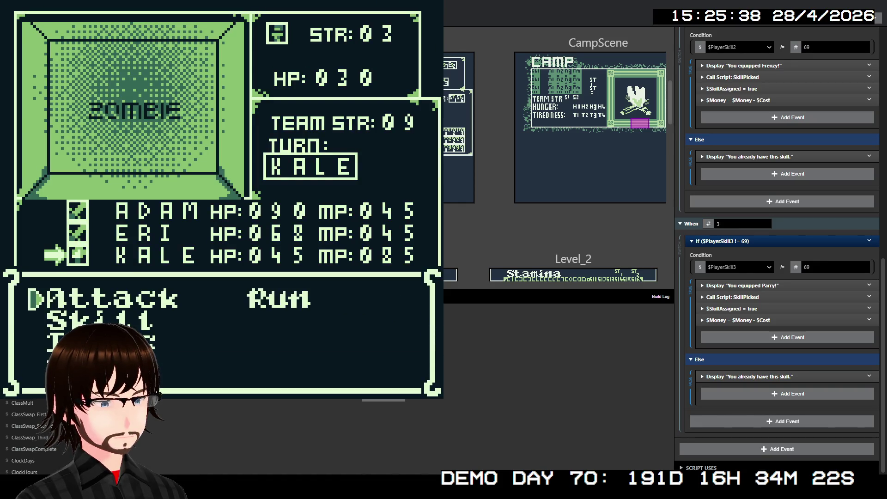
key(z)
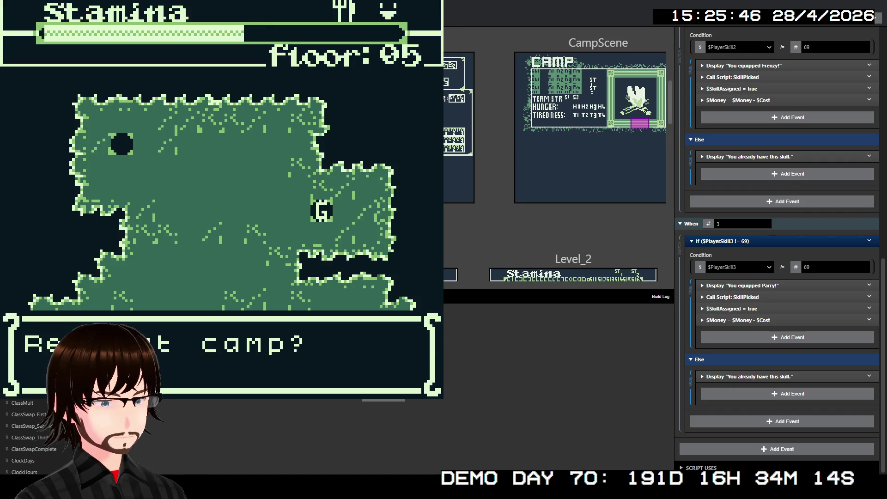
Rest at camp, eat the Fish, and return to the map
key(z)
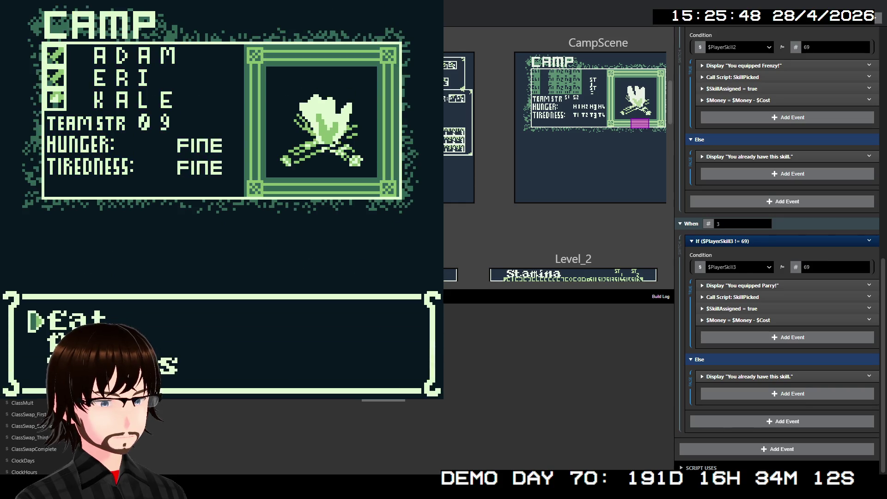
key(Down)
key(Up)
key(z)
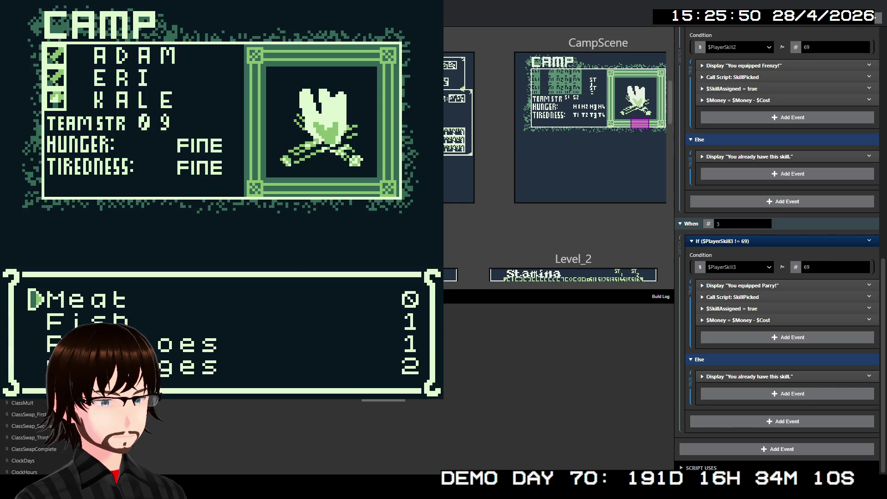
key(Down)
key(z)
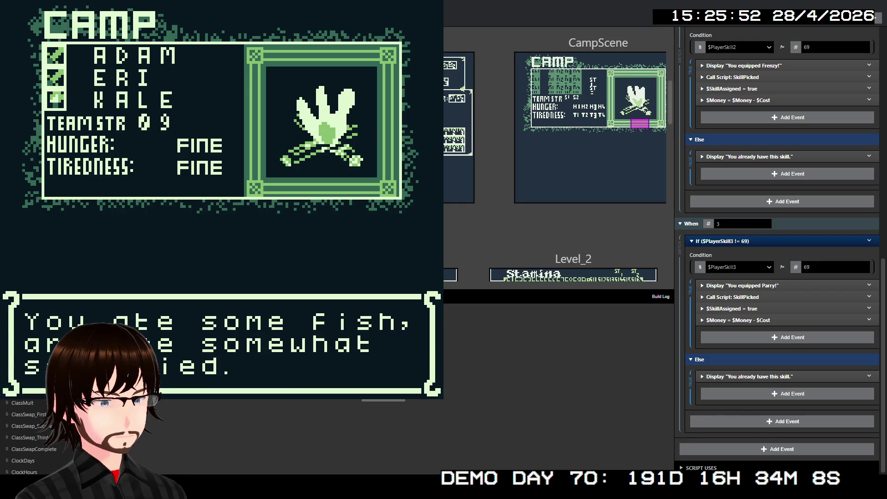
key(z)
key(x)
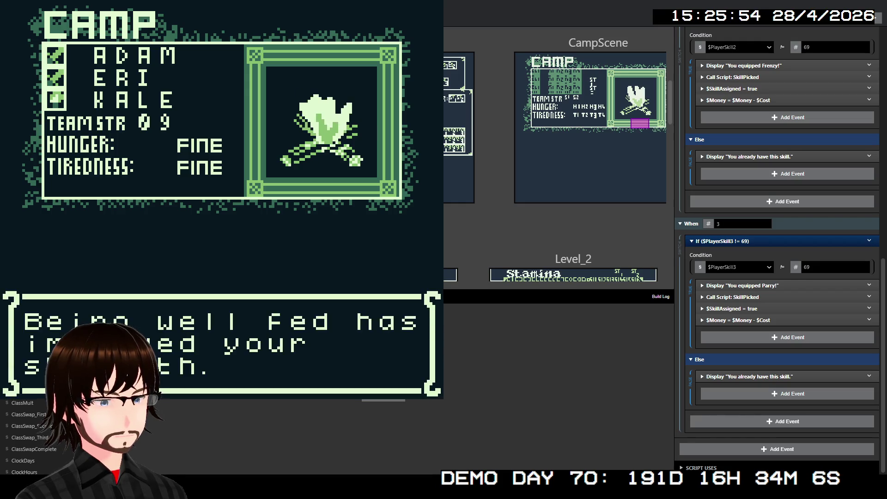
key(z)
key(z)
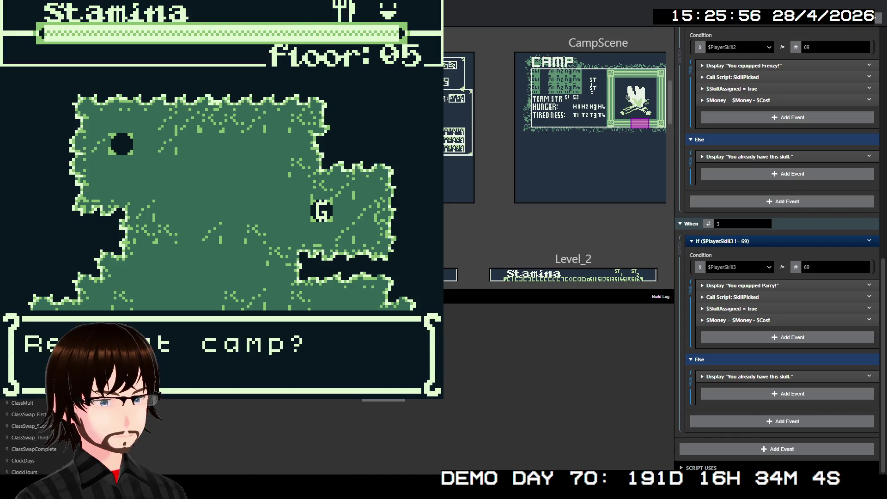
key(x)
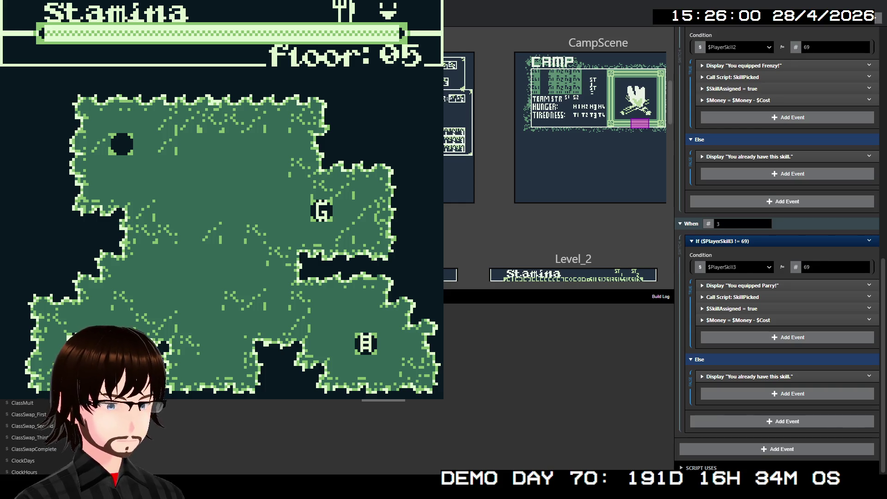
Check the party Status screen, then walk right and down onto the stairs
key(Return)
key(z)
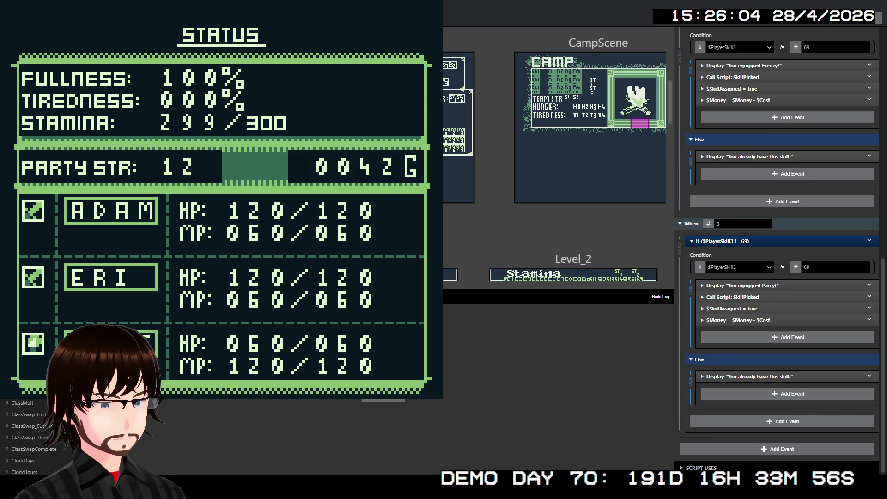
key(x)
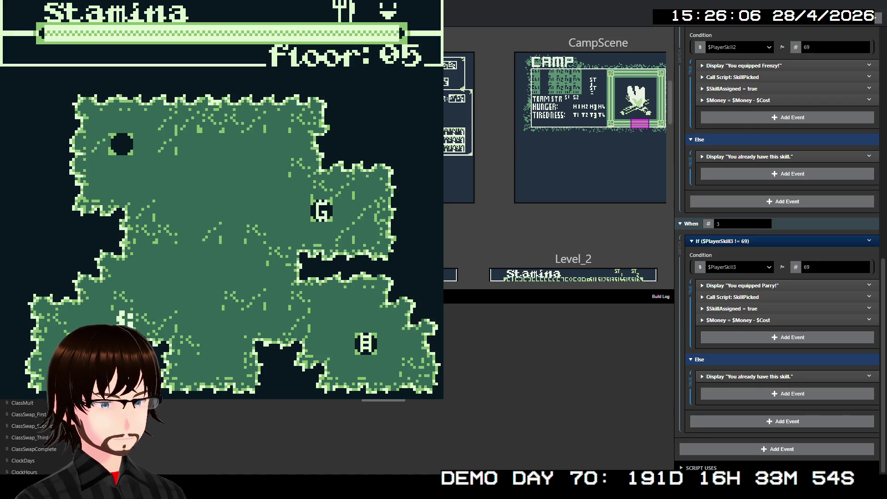
key(Right)
key(Right)
key(Right)
key(Down)
key(Right)
Move on to floor 06 and walk up and left into an enemy encounter
key(z)
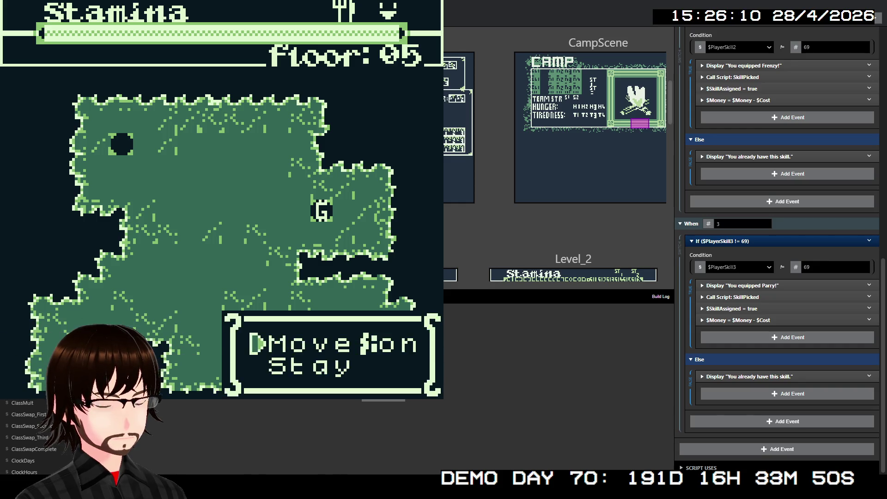
key(z)
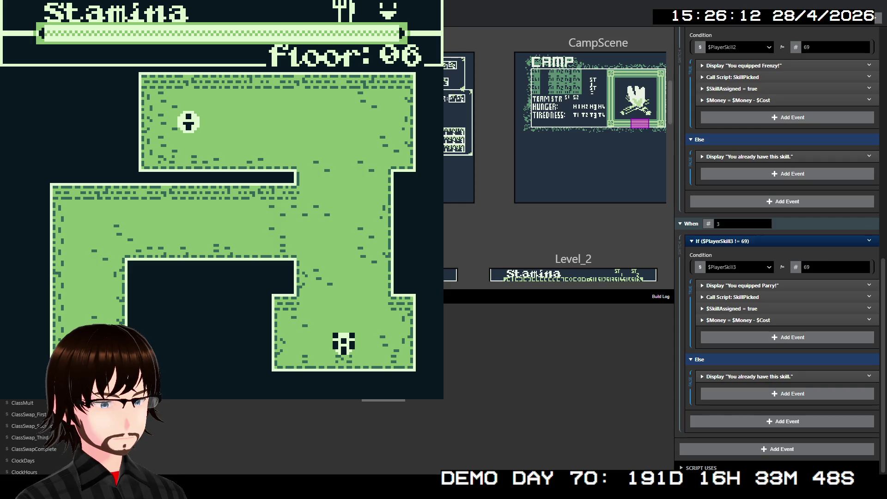
key(Up)
key(Up)
key(Up)
key(Up)
key(Left)
key(Left)
key(Left)
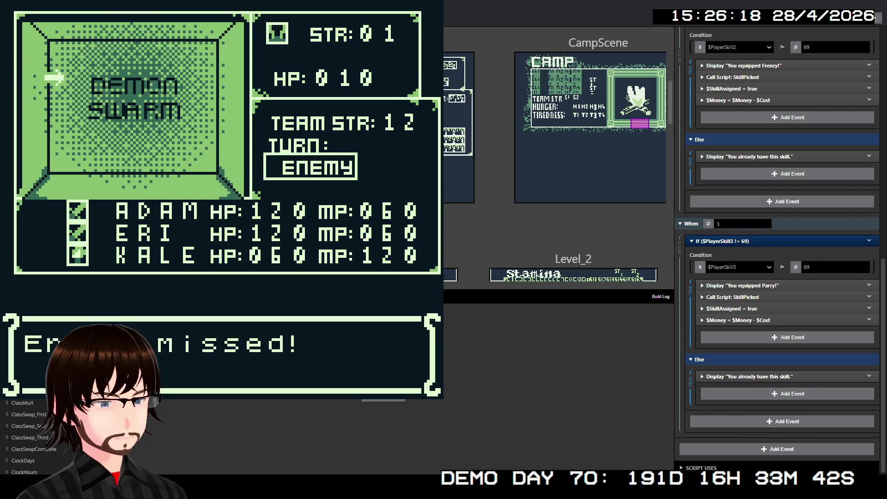
Have ADAM block and ERI pass the turn in the battle
key(Right)
key(Left)
key(Down)
key(Down)
key(Down)
key(z)
key(Down)
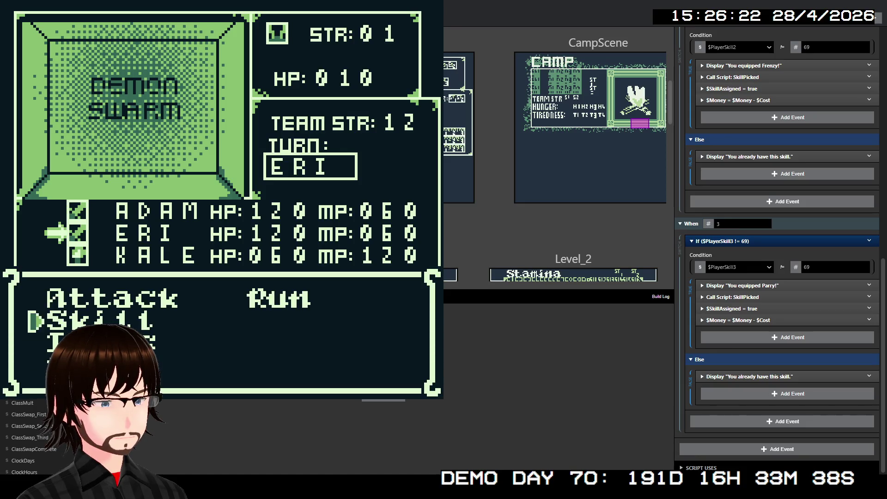
key(z)
Cast KALE's Light skill on the enemy and close the victory message
key(Down)
key(z)
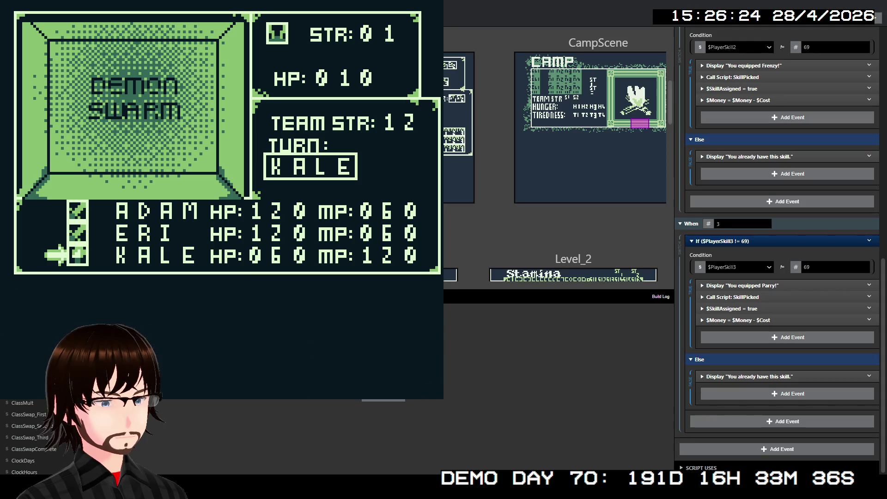
key(Down)
key(Right)
key(Up)
key(z)
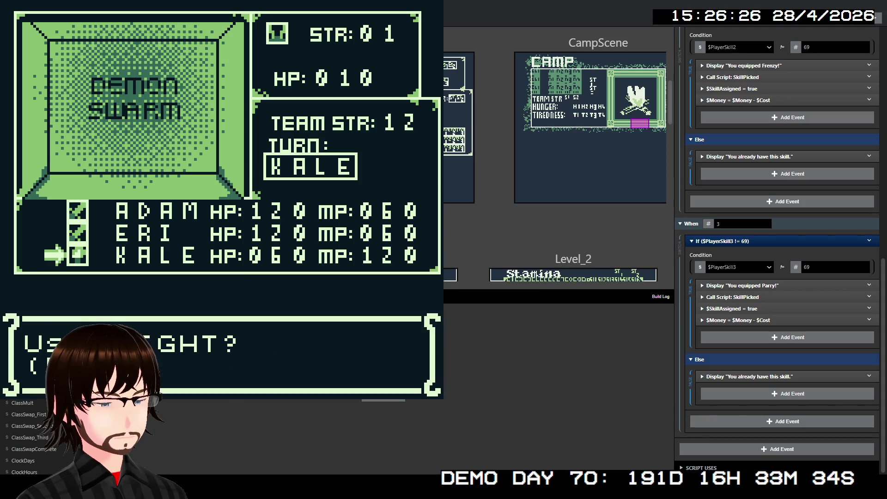
key(z)
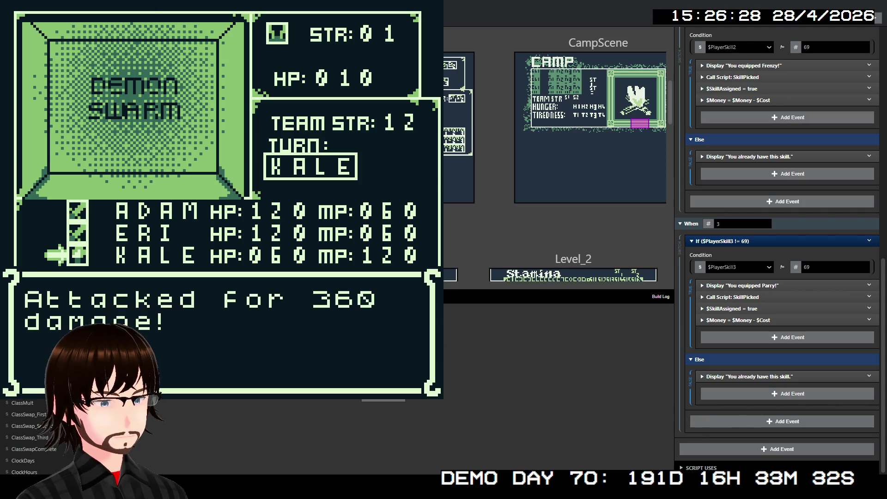
key(z)
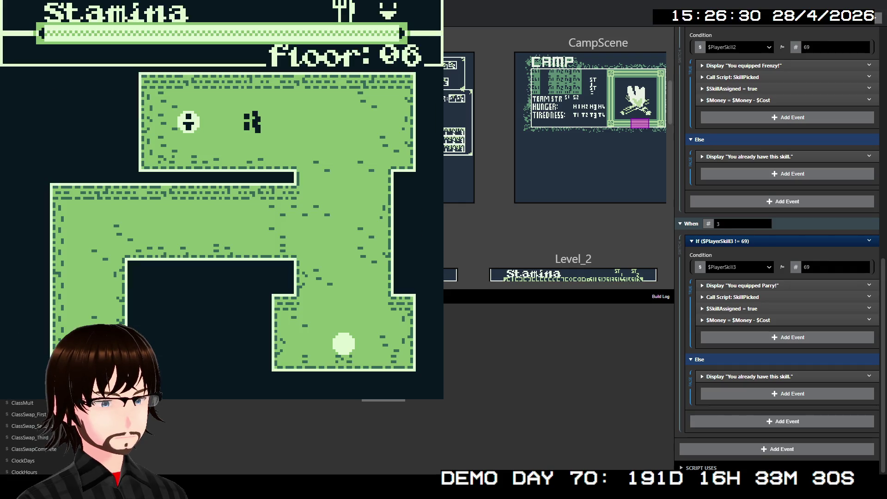
Talk to the adventurer, give the item, and swap TOM into the party
key(z)
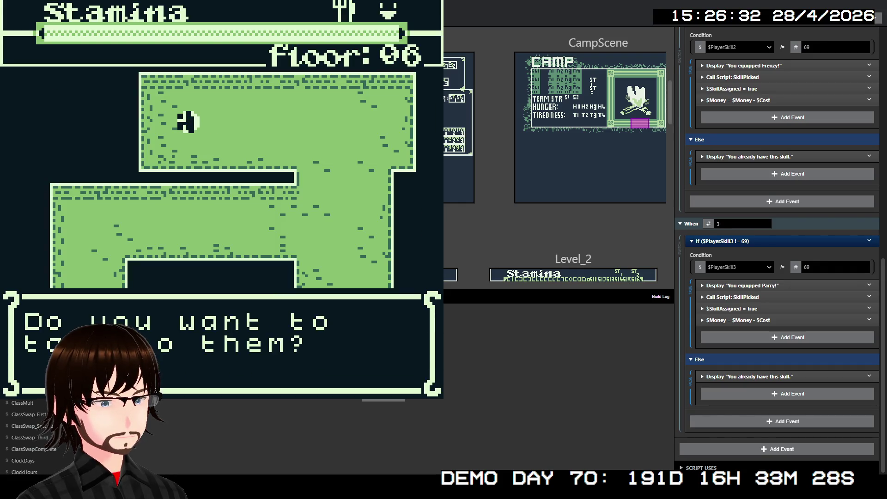
key(z)
key(z)
key(z)
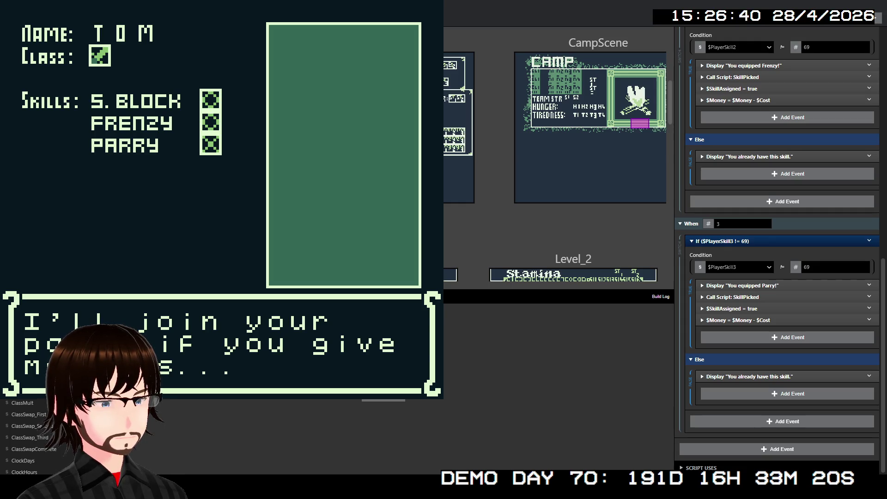
key(z)
key(z)
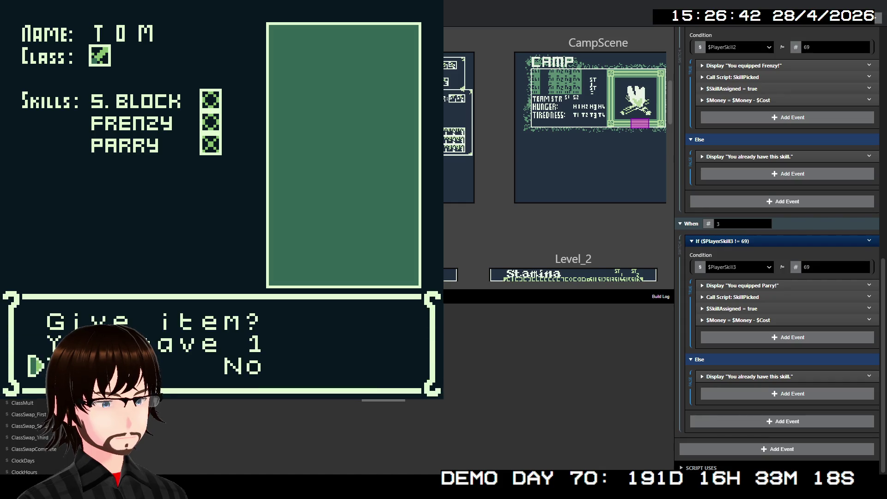
key(z)
key(z)
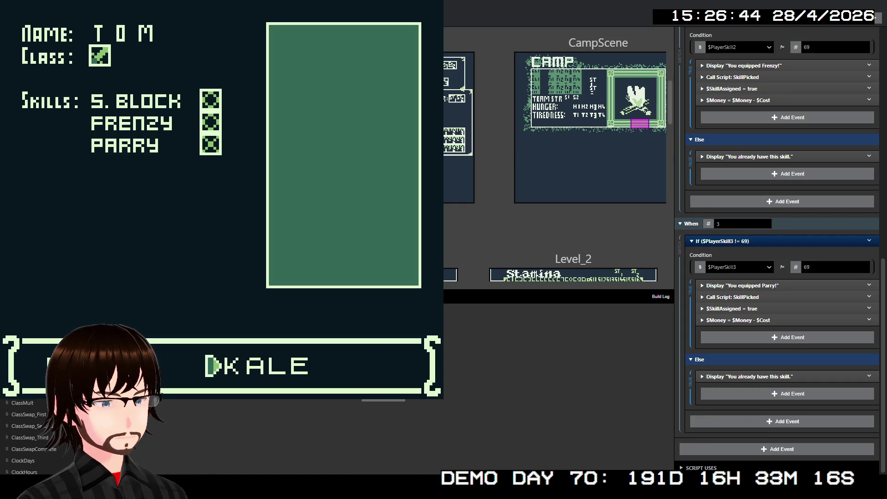
key(z)
key(z)
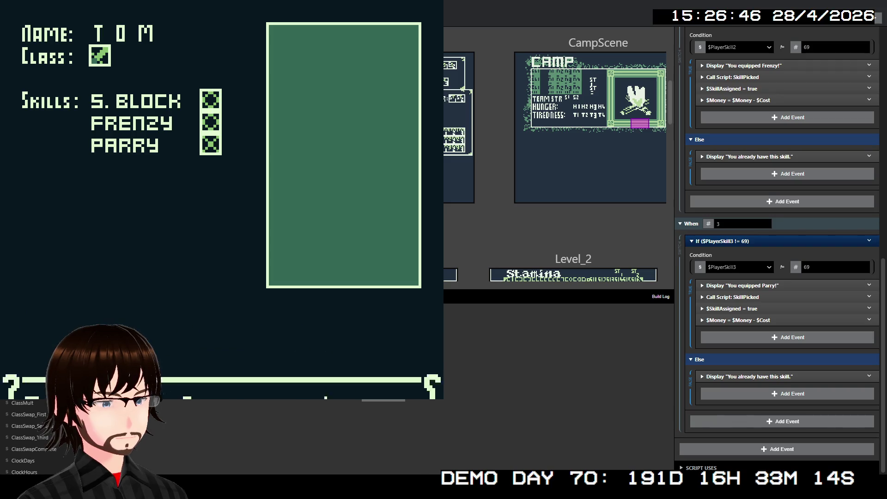
key(z)
Walk right across the top room and check the party status screen
key(Right)
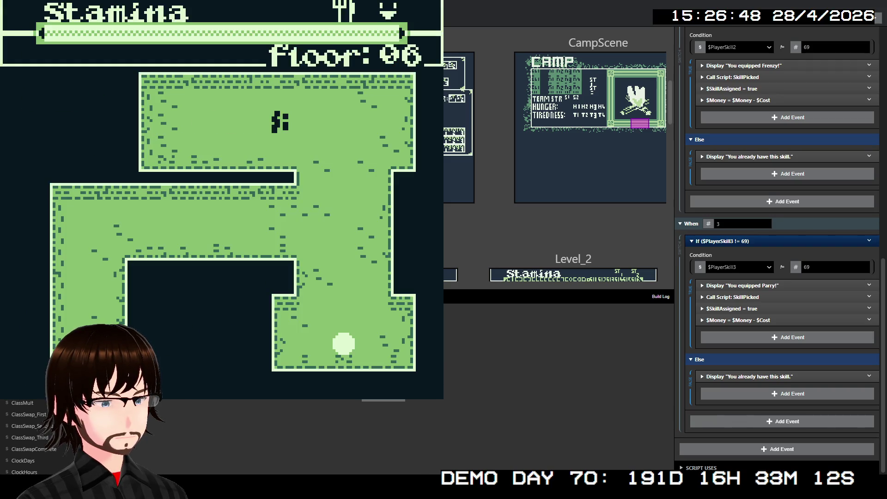
key(Return)
key(Down)
key(Down)
key(Down)
key(z)
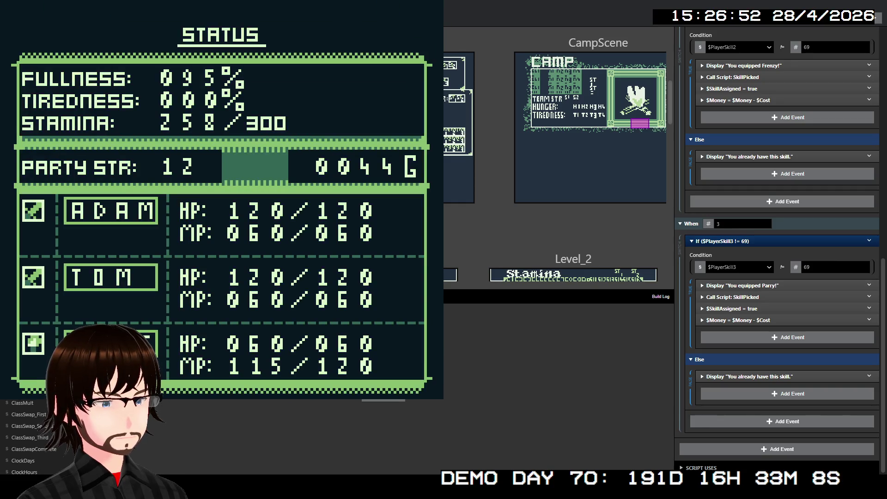
key(x)
Fight a zombie with an ADAM attack and TOM's Frenzy skill
key(Right)
key(Down)
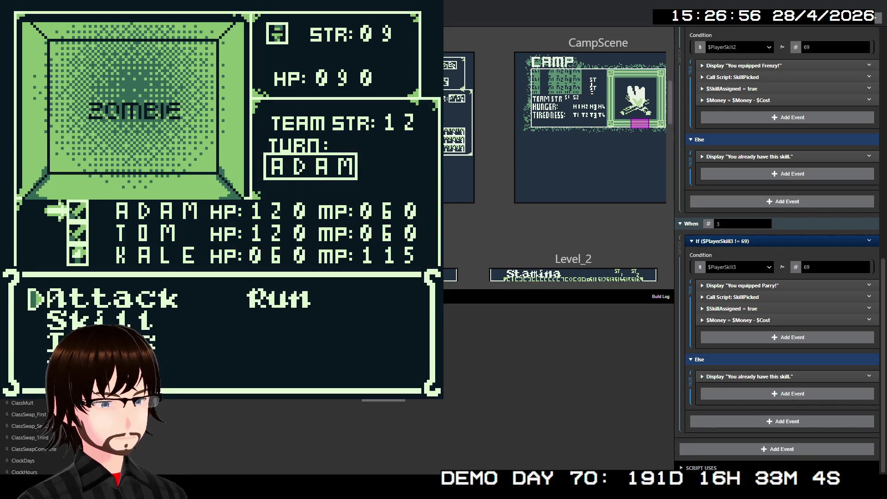
key(z)
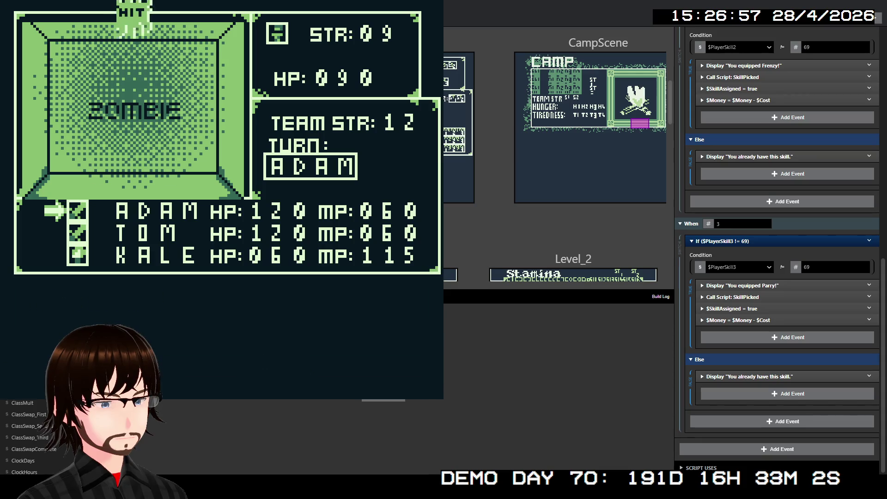
key(Down)
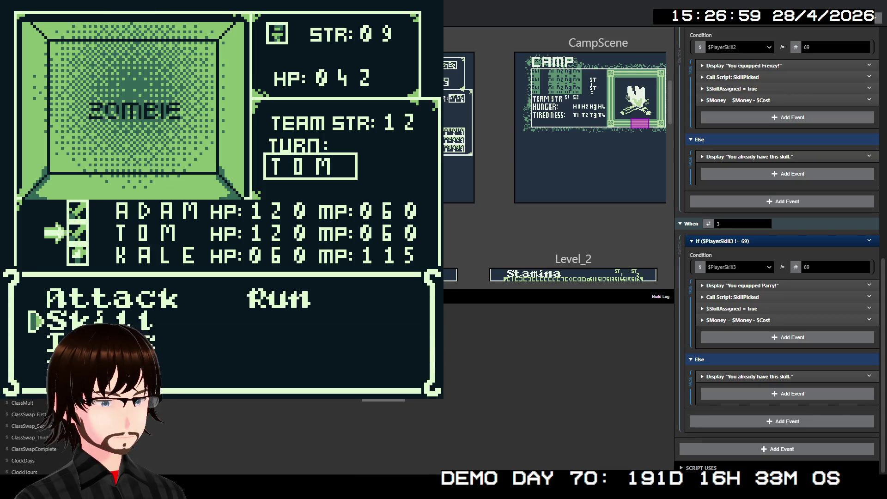
key(z)
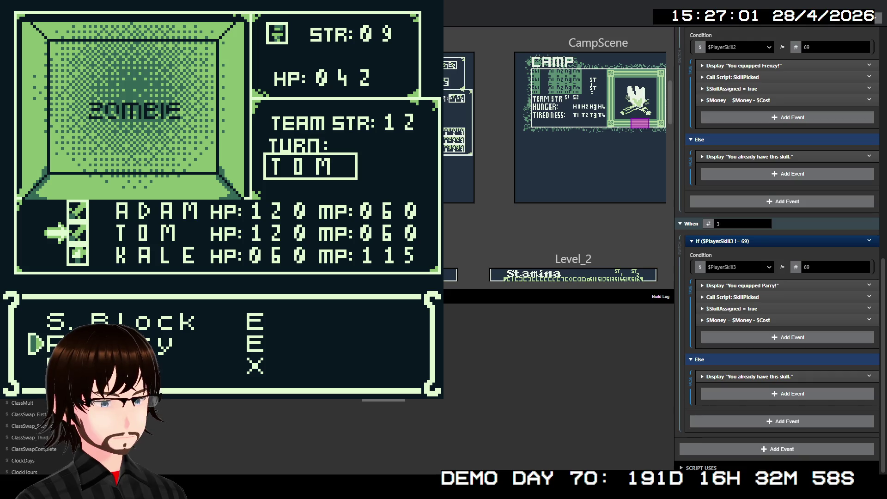
key(z)
key(z)
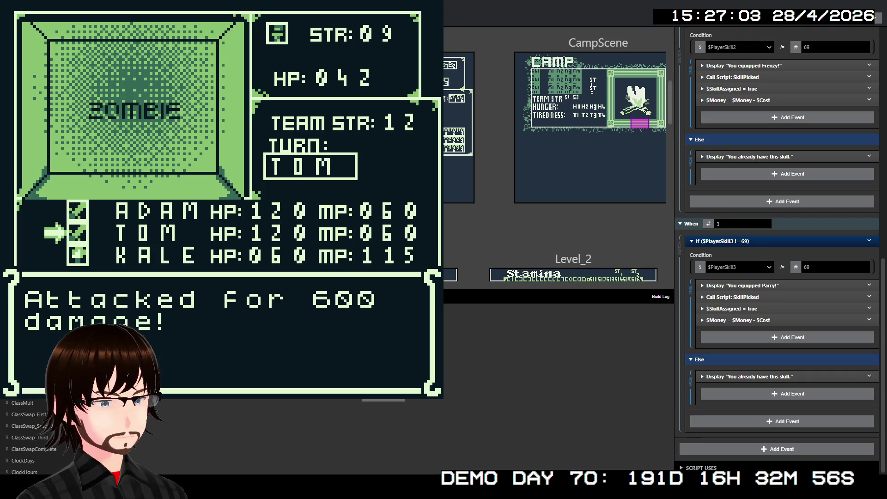
Walk left and defeat the NEPHILIM with attacks from ADAM, TOM and KALE
key(Left)
key(Left)
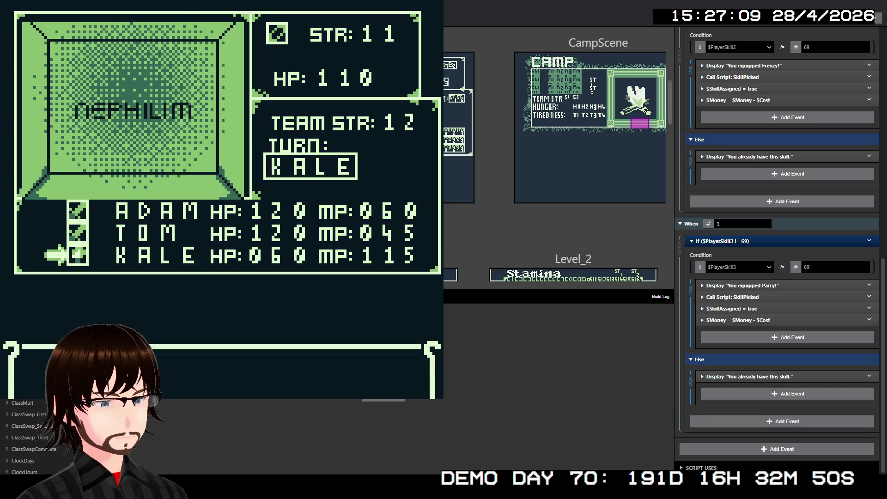
key(z)
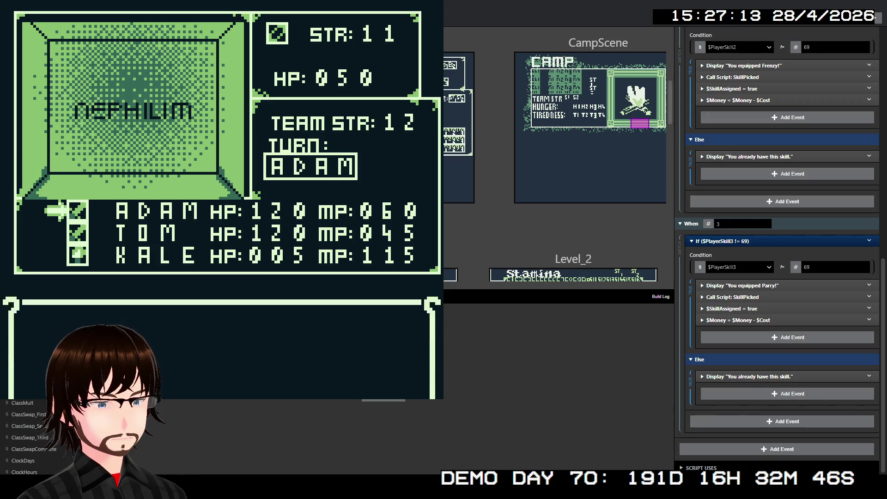
key(z)
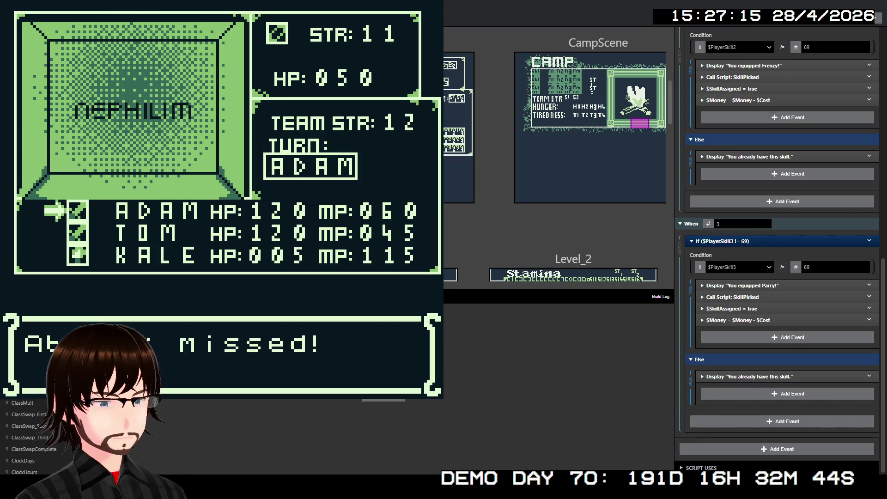
key(z)
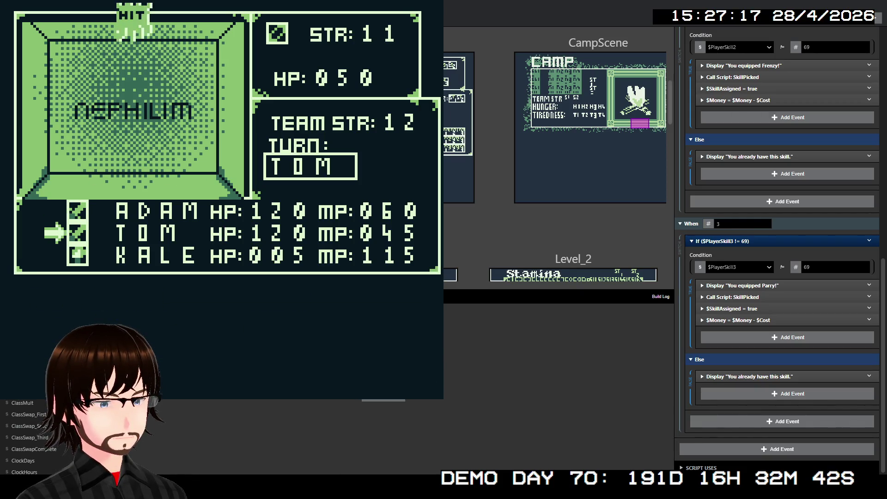
key(z)
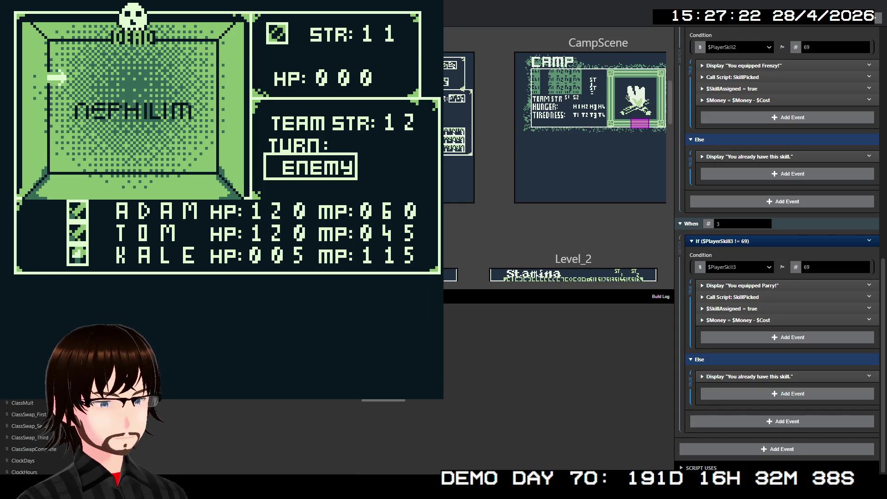
key(z)
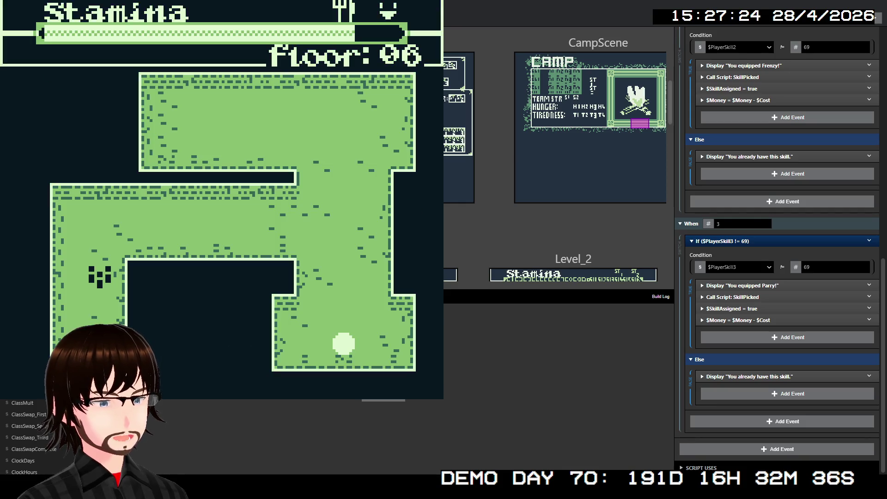
Use Heal Wounds on the third party member and move on to floor 07
key(Return)
key(z)
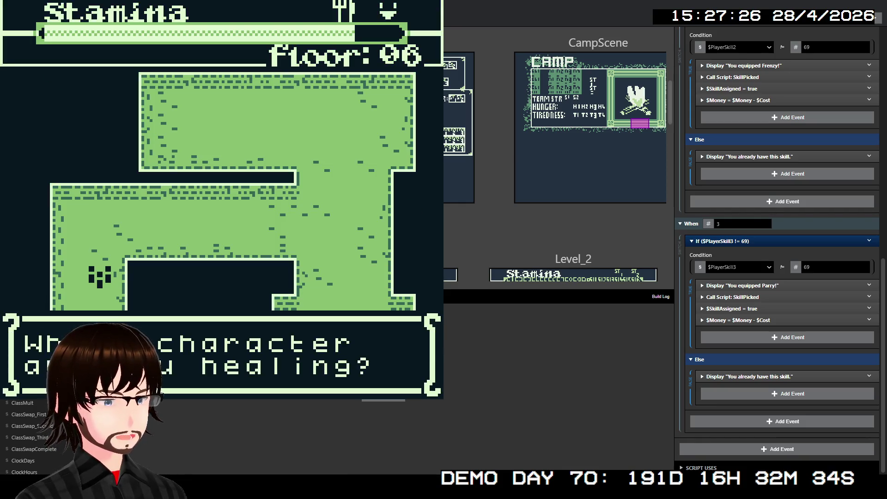
key(z)
key(z)
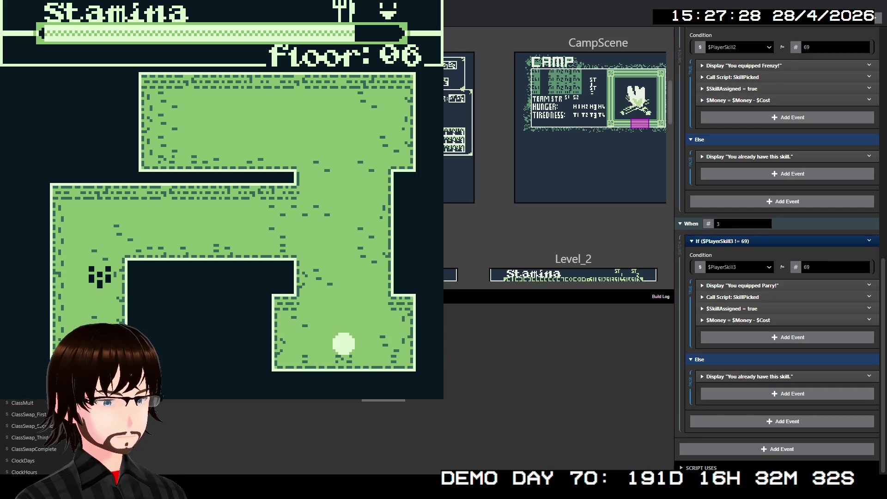
key(z)
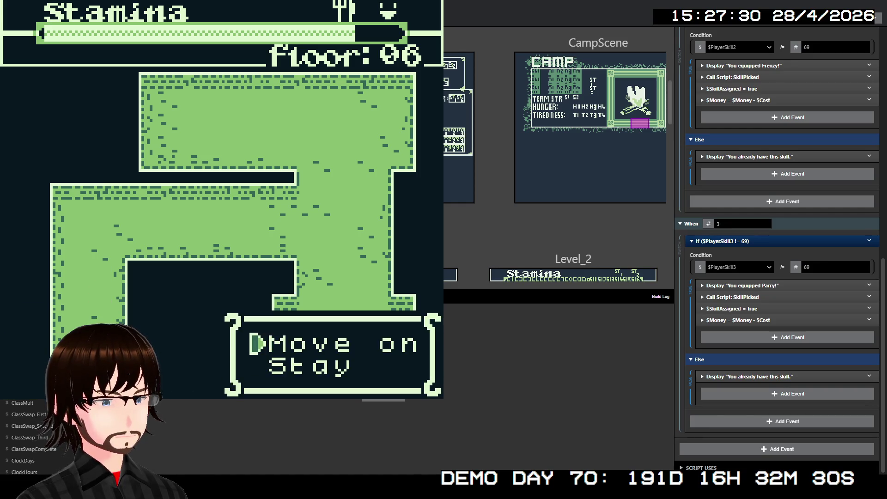
key(z)
key(Return)
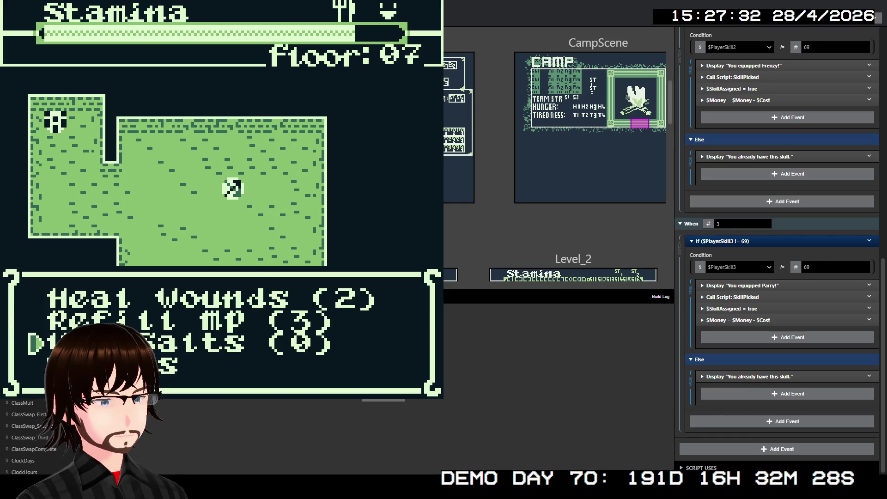
View the party HP and MP on the status screen
key(Down)
key(z)
key(x)
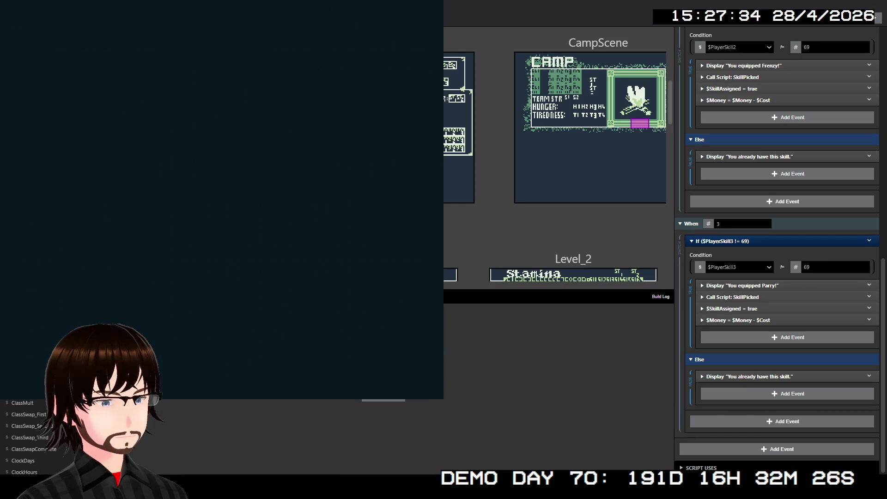
Walk right into the floor 07 Nephilim battle and have Kale defend
key(Right)
key(Right)
key(Right)
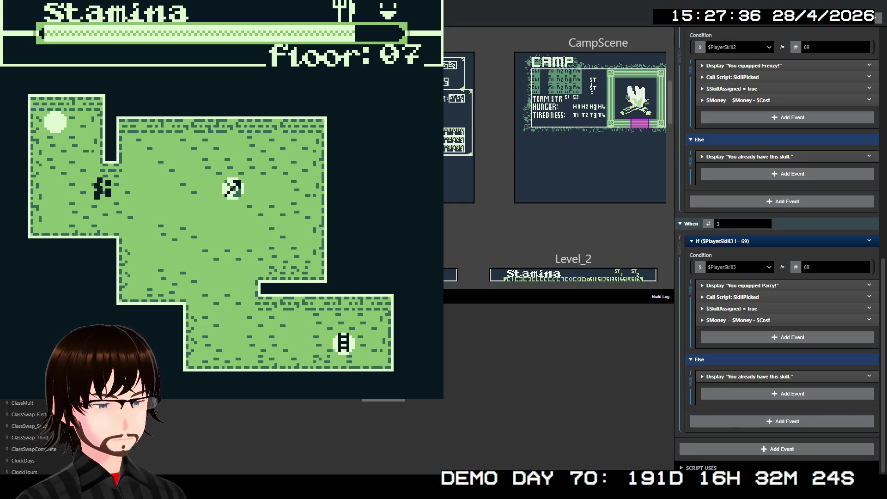
key(Right)
key(Right)
key(Right)
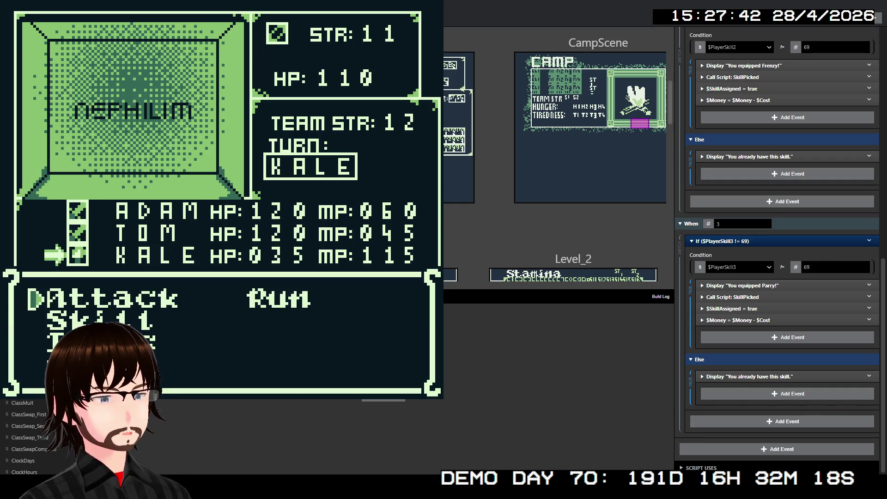
key(Down)
key(Down)
key(Down)
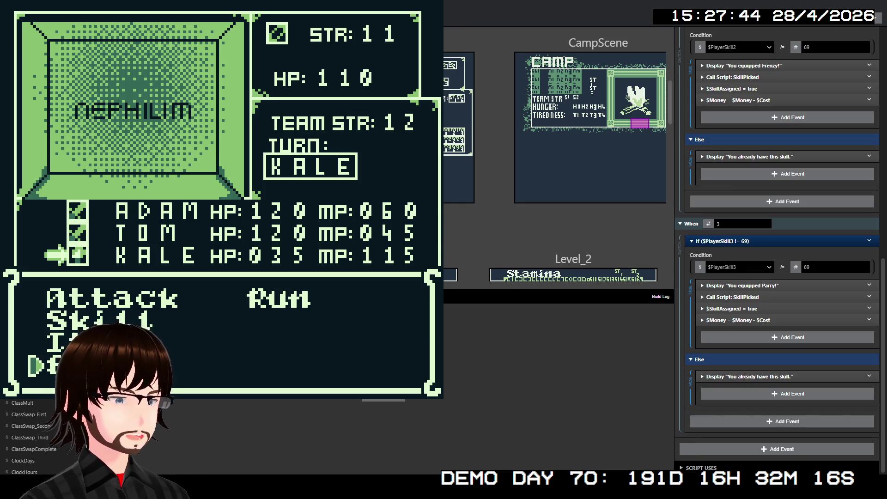
key(z)
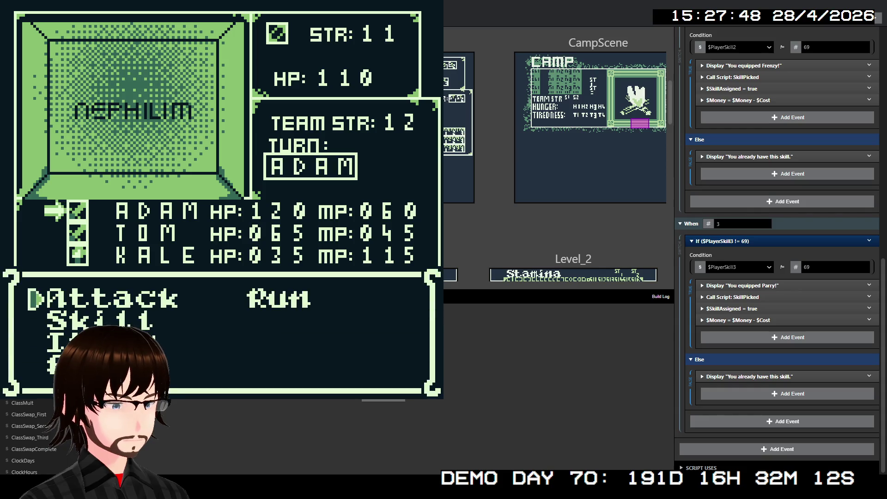
key(z)
key(z)
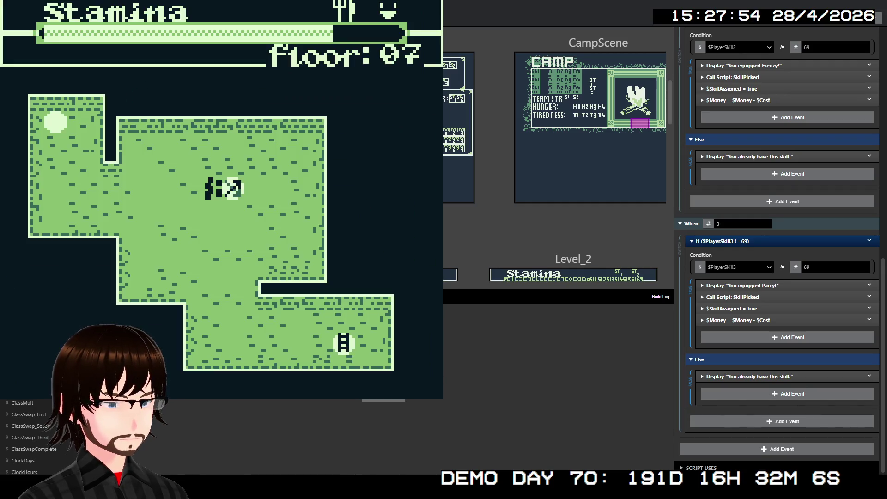
Accept the class-swap offer and put the cursor on the Warrior class
key(z)
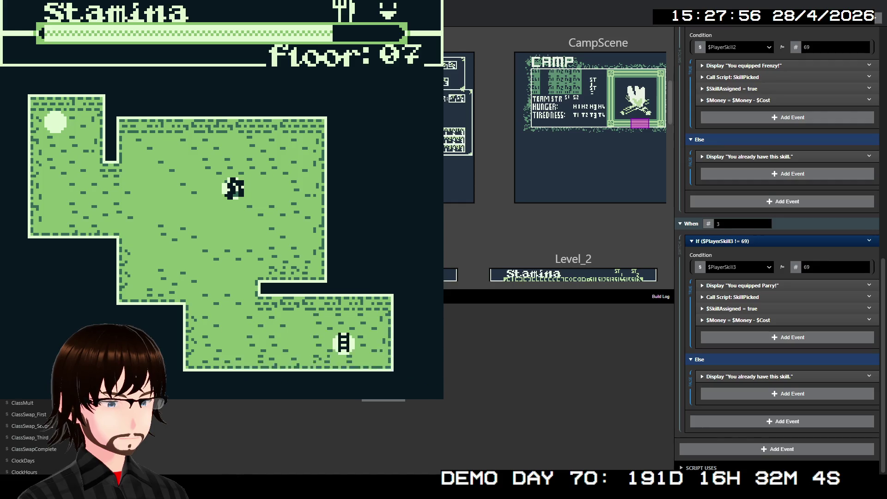
key(Left)
key(Up)
key(Right)
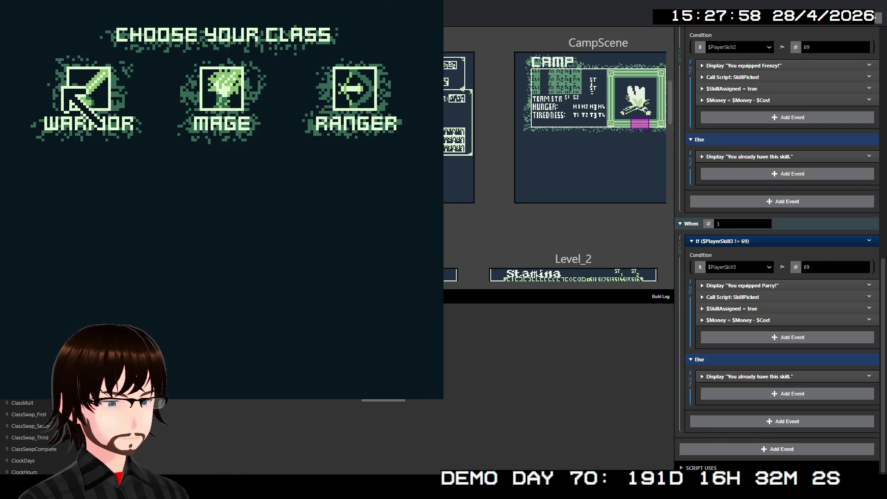
Select Warrior and confirm the class swap
key(z)
key(z)
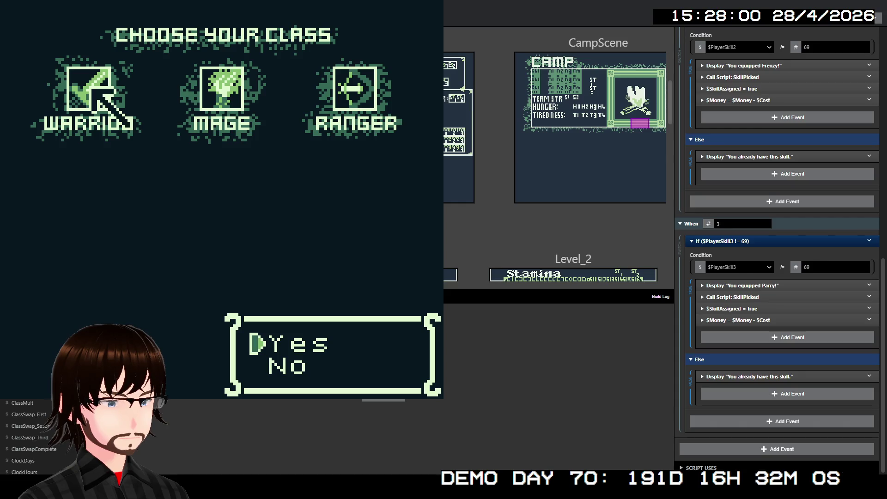
key(z)
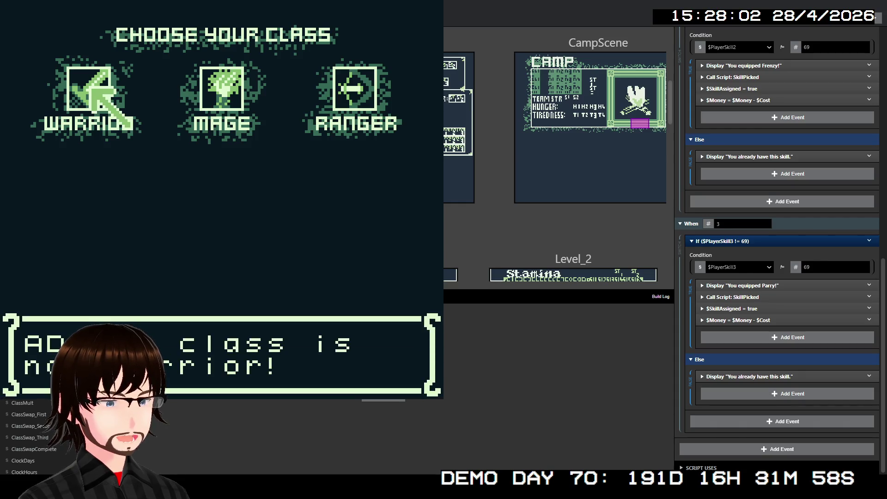
key(z)
Equip the Frenzy skill, dismiss the repeated offer, and walk down into an encounter
key(z)
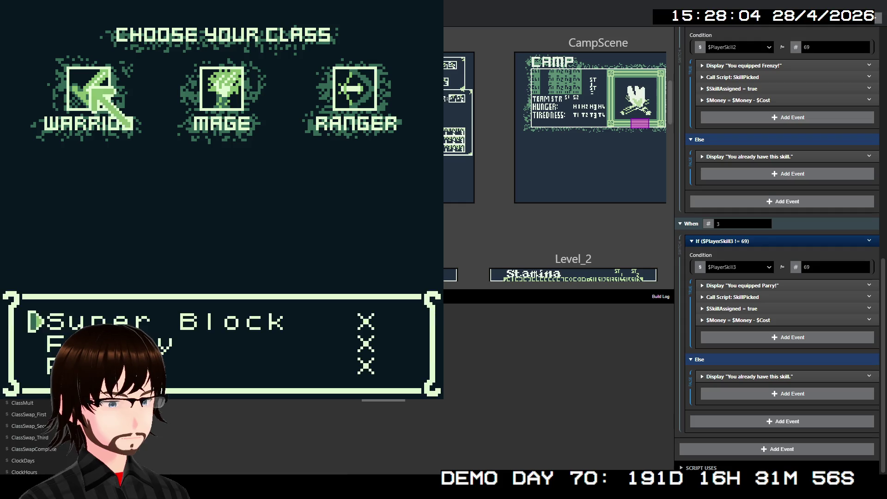
key(z)
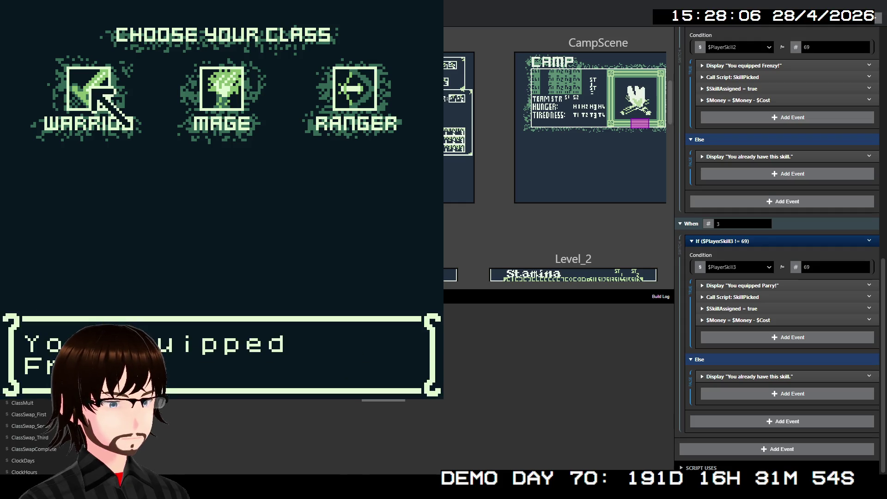
key(z)
key(z)
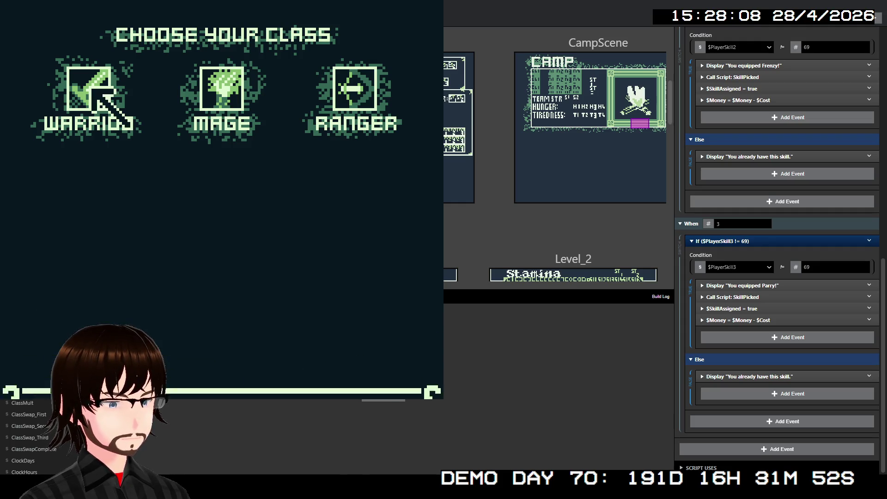
key(z)
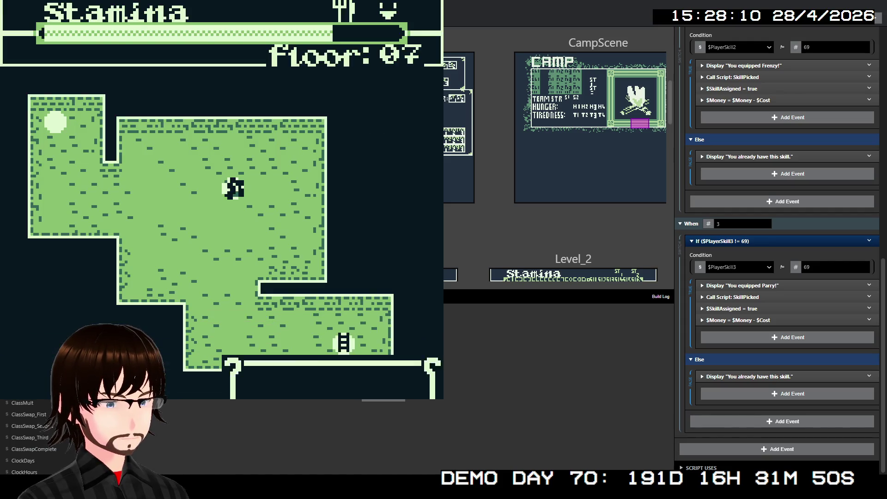
key(z)
key(Down)
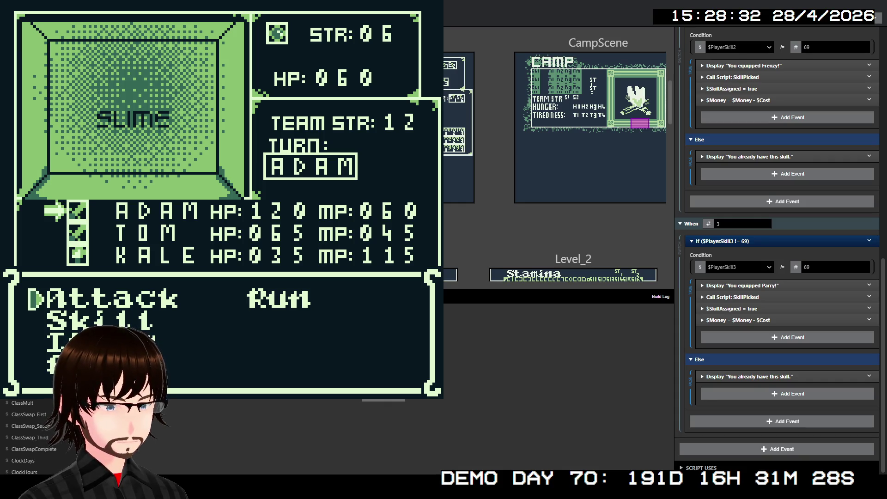
Defeat the Slime with Adam and Tom attacks, then close the game preview
key(z)
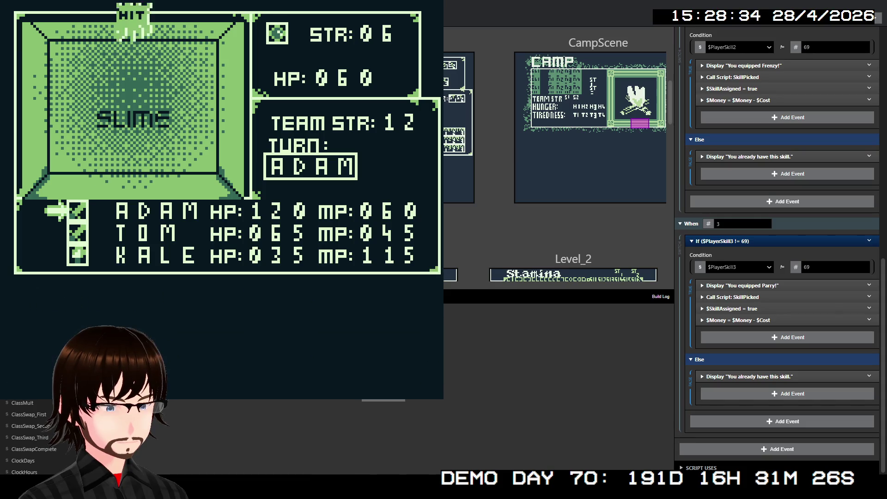
key(z)
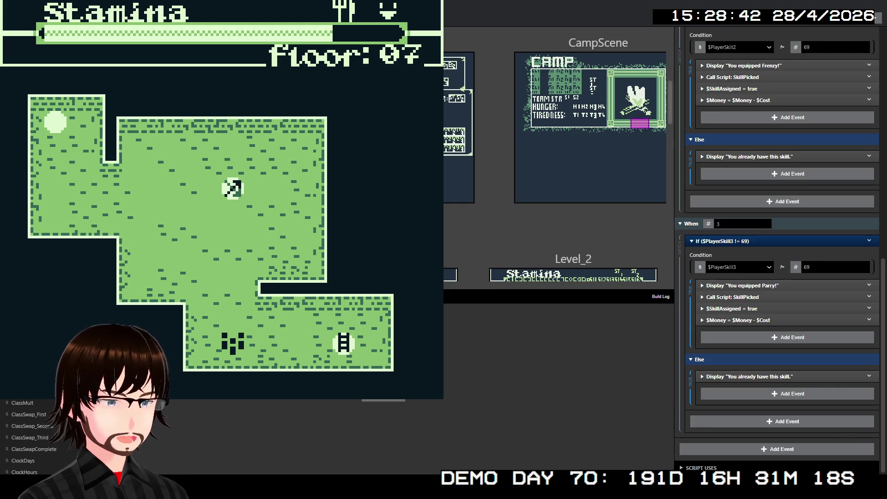
key(alt+F4)
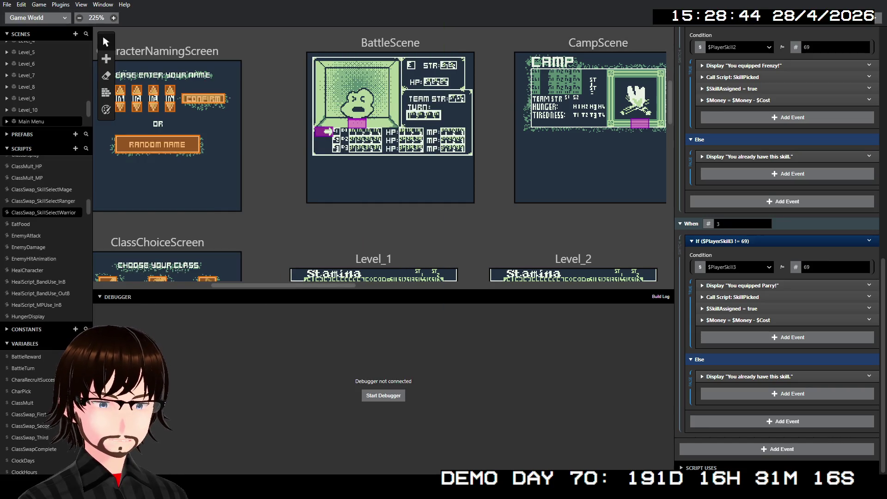
Pan the world canvas right to bring the ClassChoiceAndUpgrade scene into view
scroll(380, 166, right, 2)
scroll(478, 103, right, 15)
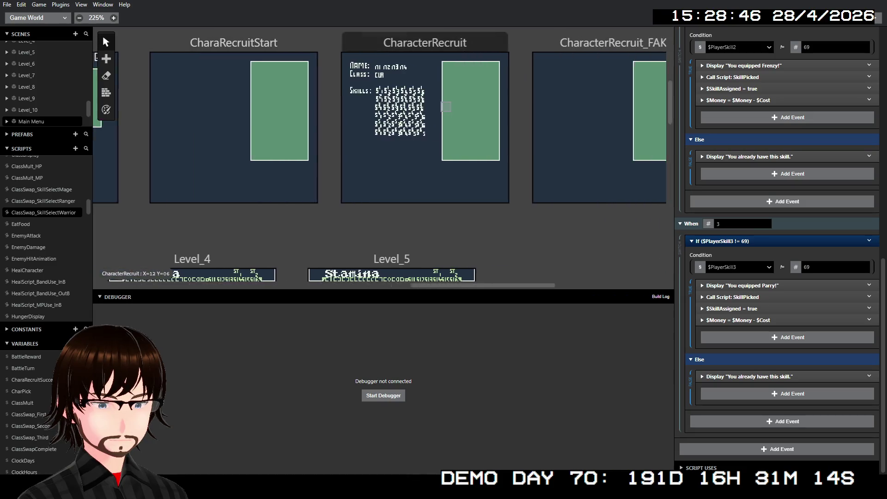
scroll(478, 102, right, 4)
scroll(513, 93, up, 3)
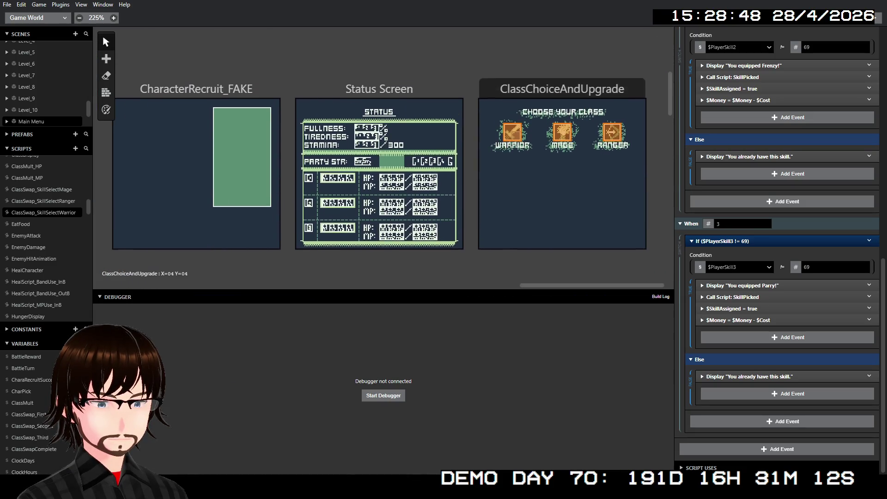
scroll(561, 208, down, 2)
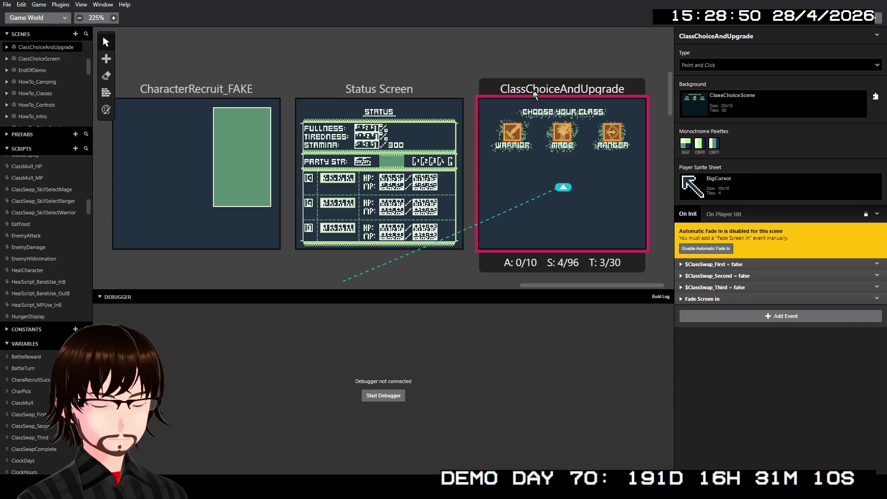
ctrl+scroll(493, 129, up, 1)
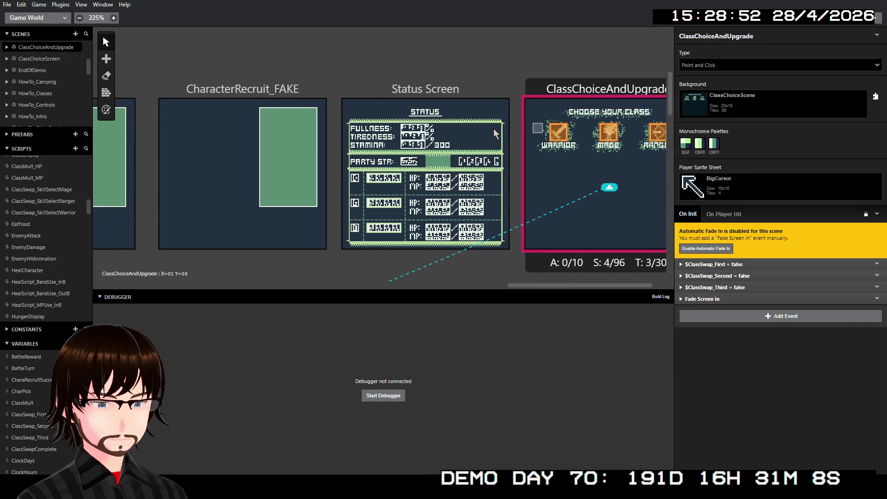
ctrl+scroll(487, 106, down, 1)
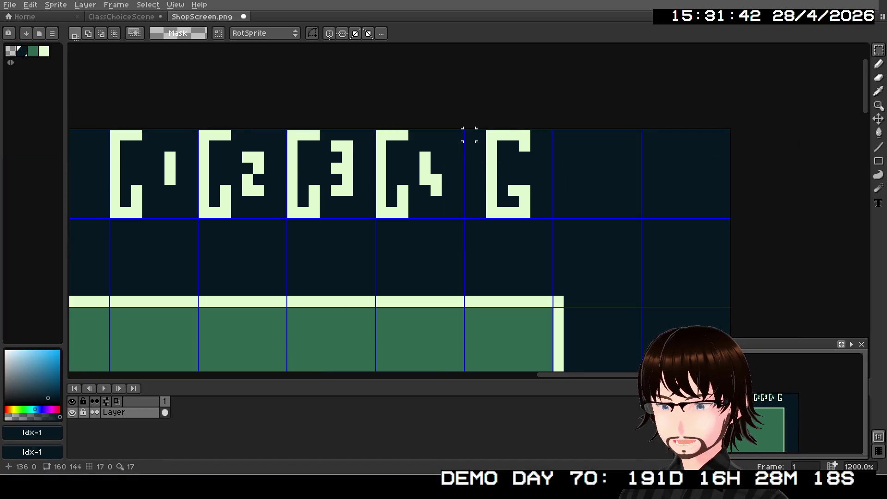
Paste the copied G tile into ClassChoiceScene right after 2000 on the upgrade cost line
drag(465, 131, 554, 219)
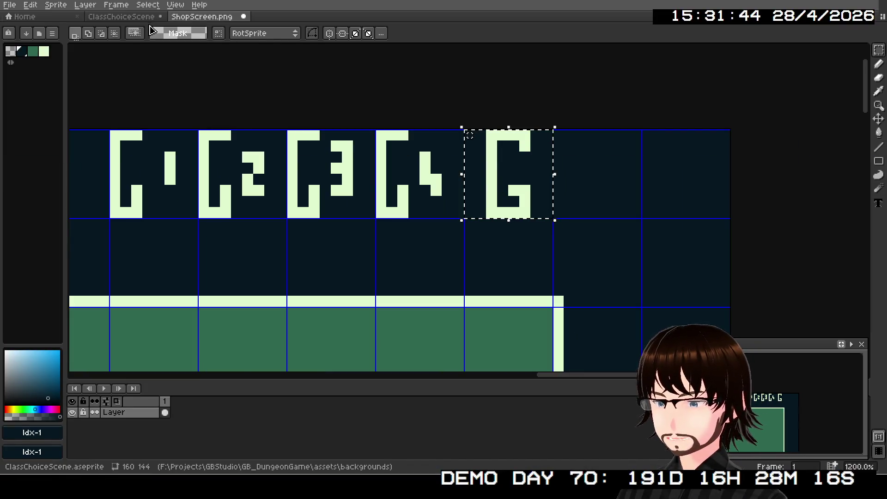
click(121, 16)
scroll(451, 201, up, 3)
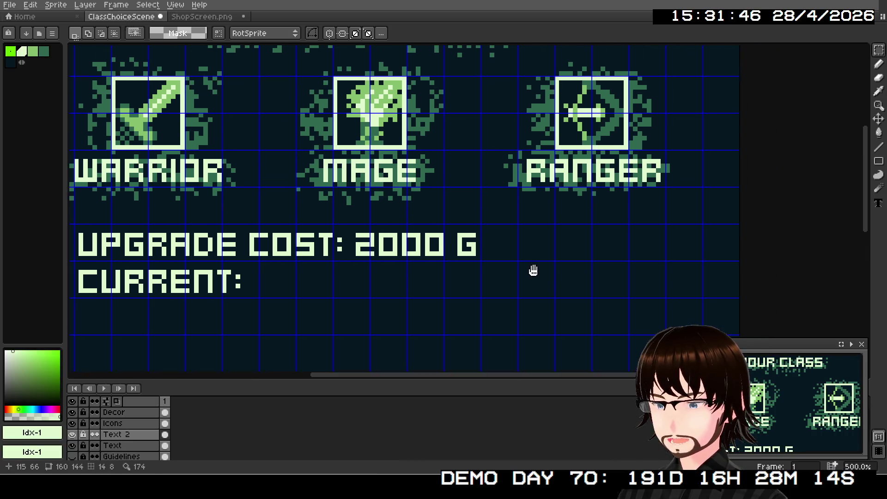
key(ctrl+v)
mouse_move(645, 212)
mouse_down()
mouse_move(519, 243)
mouse_move(465, 253)
mouse_move(459, 247)
mouse_up()
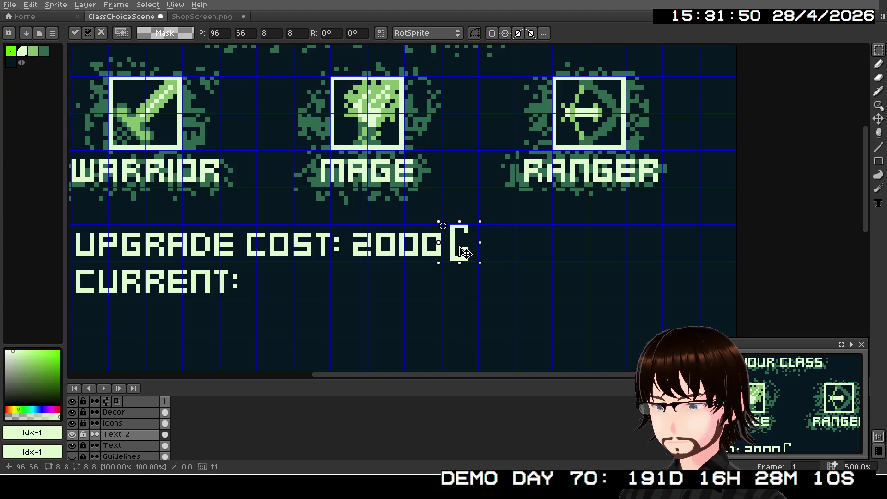
scroll(465, 252, up, 6)
scroll(477, 251, down, 7)
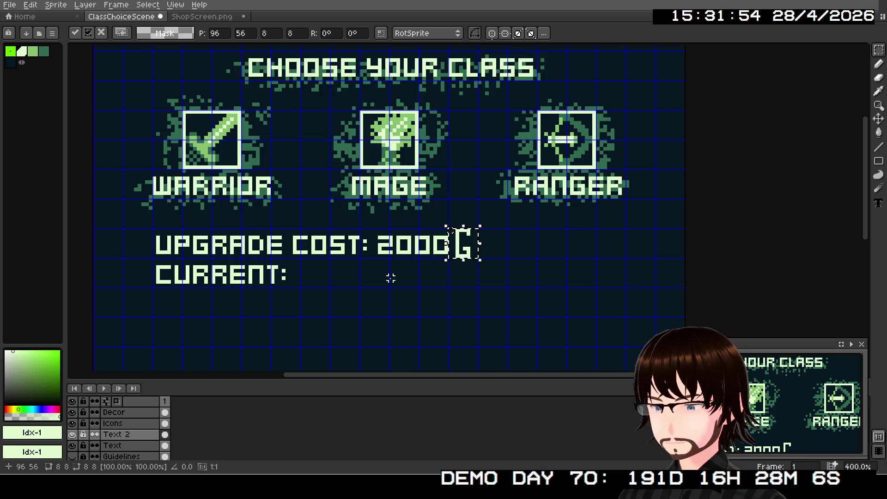
click(431, 271)
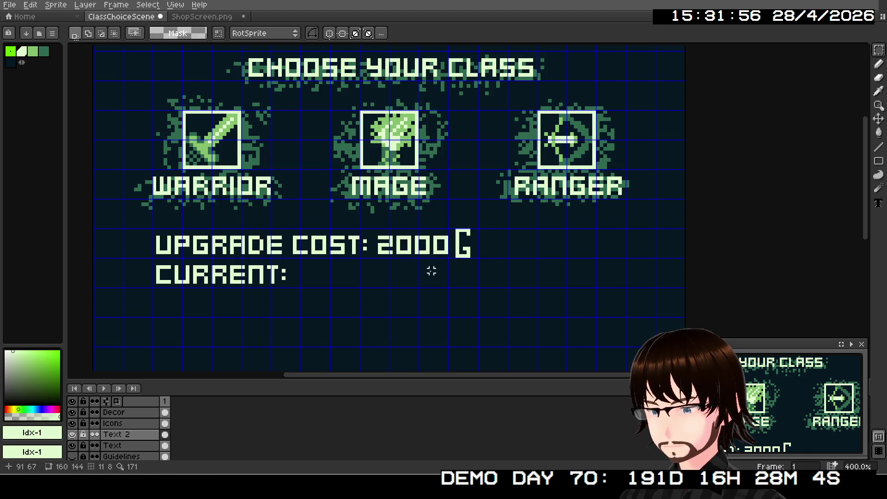
Paste a second G and move it below the cost line
scroll(431, 271, up, 1)
key(ctrl+v)
mouse_move(655, 209)
mouse_down()
mouse_move(578, 268)
mouse_move(436, 274)
mouse_up()
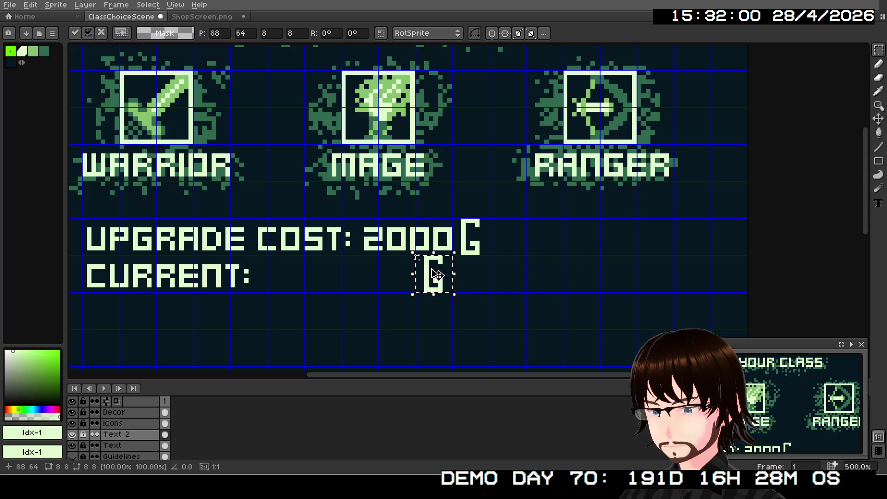
scroll(396, 301, up, 2)
scroll(352, 244, up, 2)
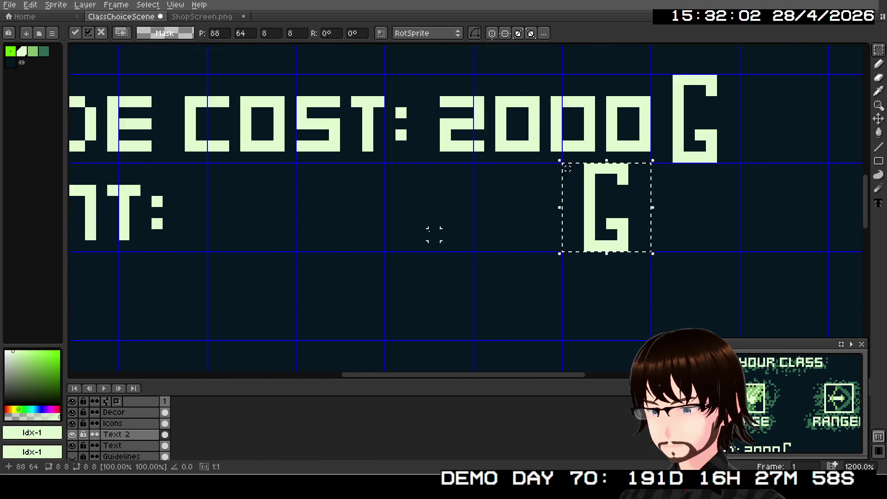
scroll(435, 234, up, 1)
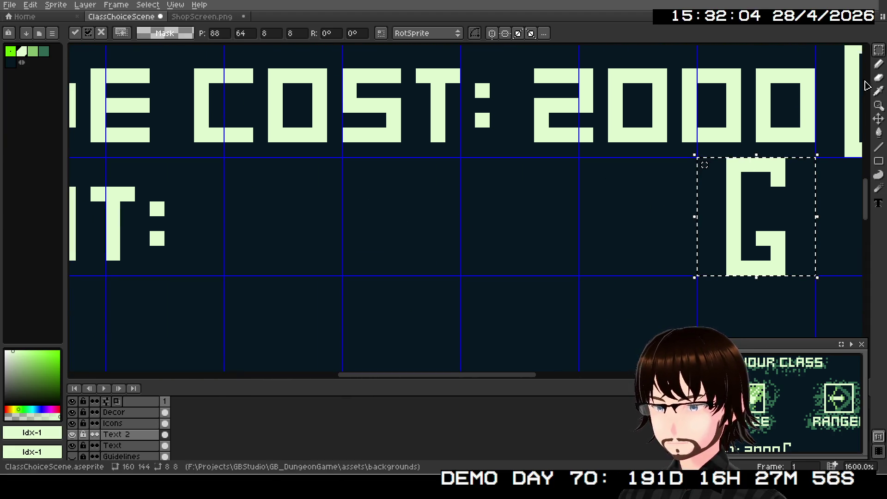
Clear the selection and pencil-draw a G with a small 1 after CURRENT:
click(878, 64)
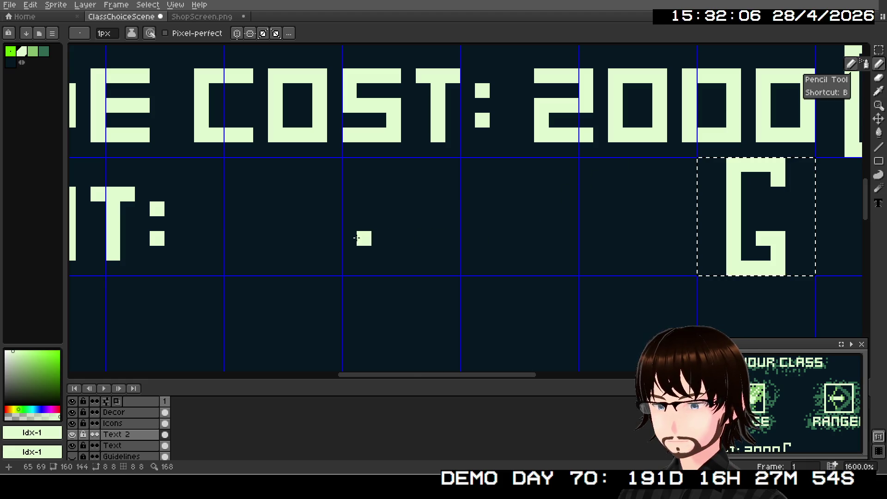
click(879, 50)
click(595, 234)
click(880, 64)
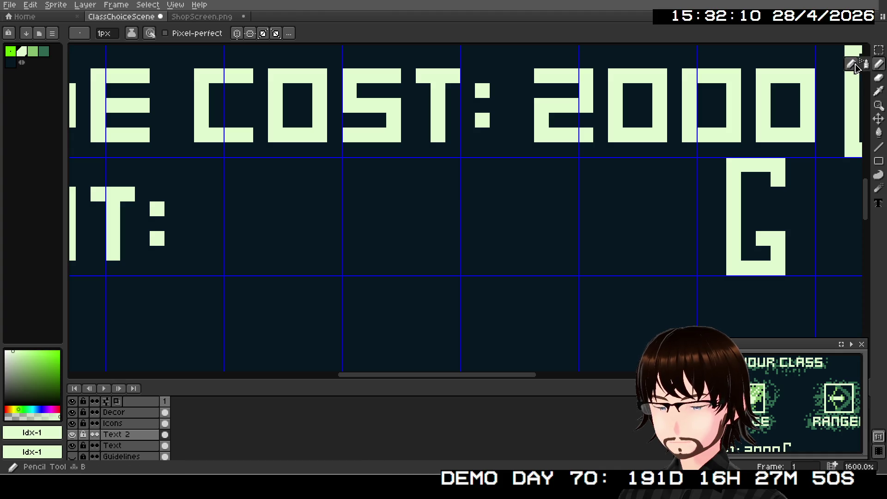
scroll(301, 236, up, 2)
scroll(308, 219, down, 3)
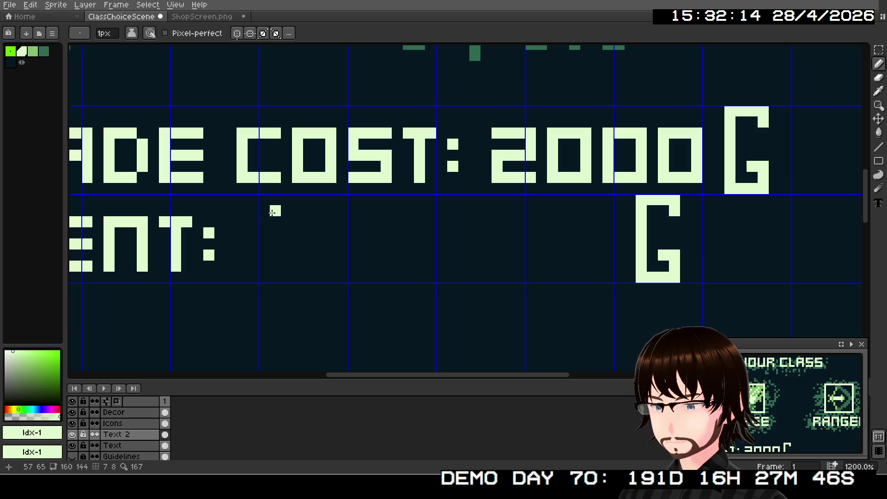
mouse_move(275, 211)
mouse_down()
mouse_move(265, 212)
mouse_move(260, 263)
mouse_move(280, 277)
mouse_move(287, 252)
mouse_up()
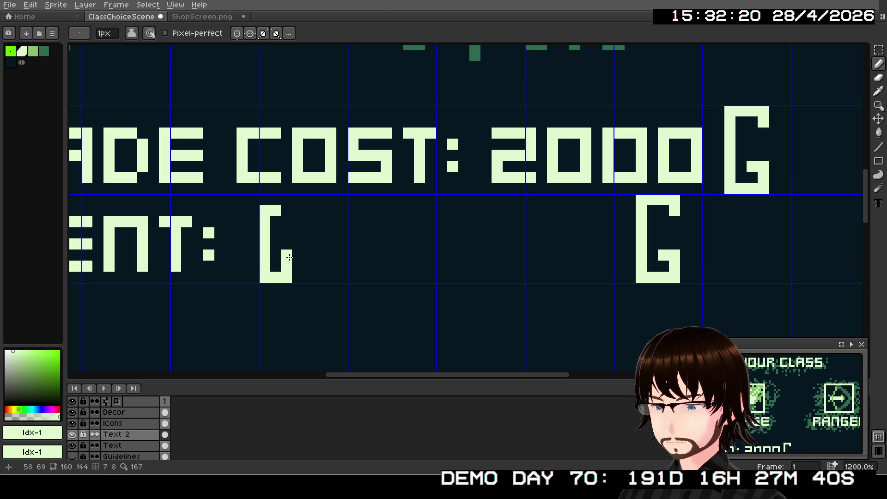
drag(320, 217, 320, 260)
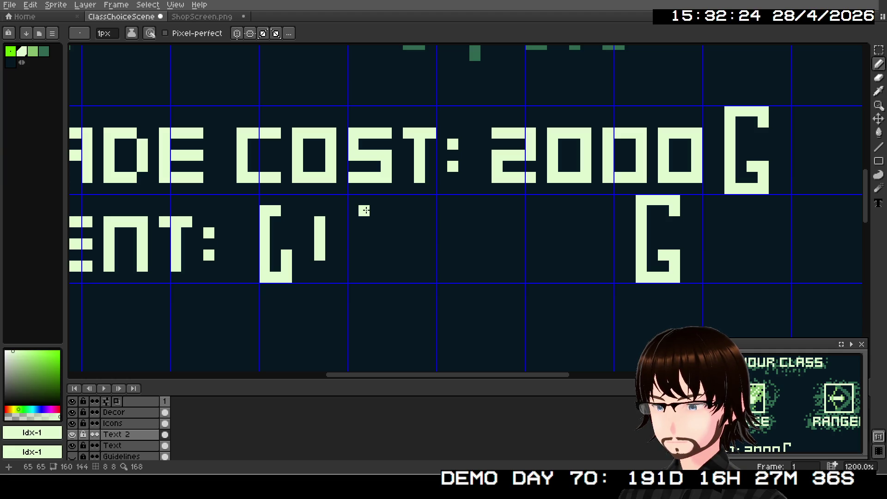
In ShopScreen.png, marquee-select the four numbered G symbols
click(198, 17)
scroll(473, 156, down, 1)
key(m)
drag(530, 131, 528, 127)
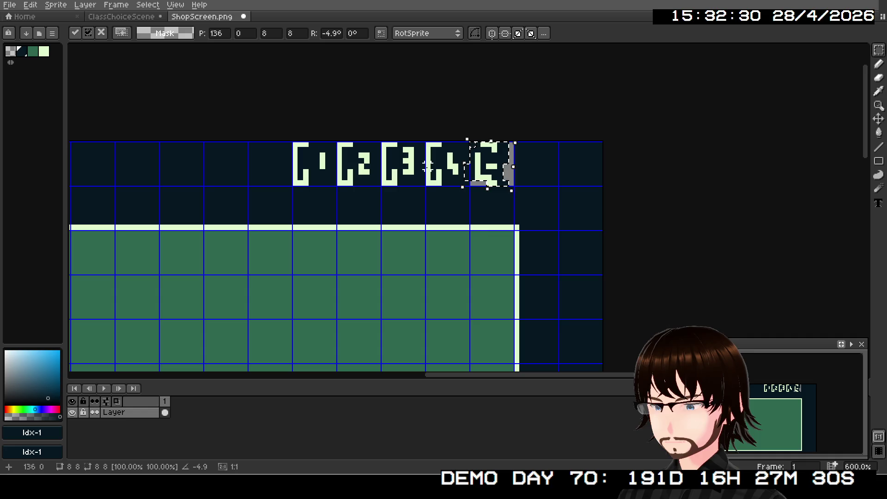
key(Escape)
key(ctrl+d)
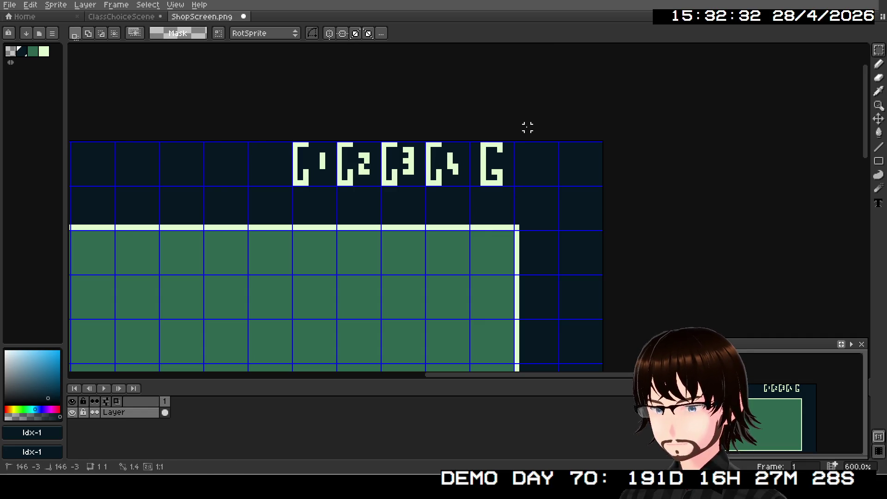
scroll(274, 141, up, 3)
mouse_move(239, 140)
mouse_down()
mouse_move(462, 217)
mouse_move(583, 220)
mouse_up()
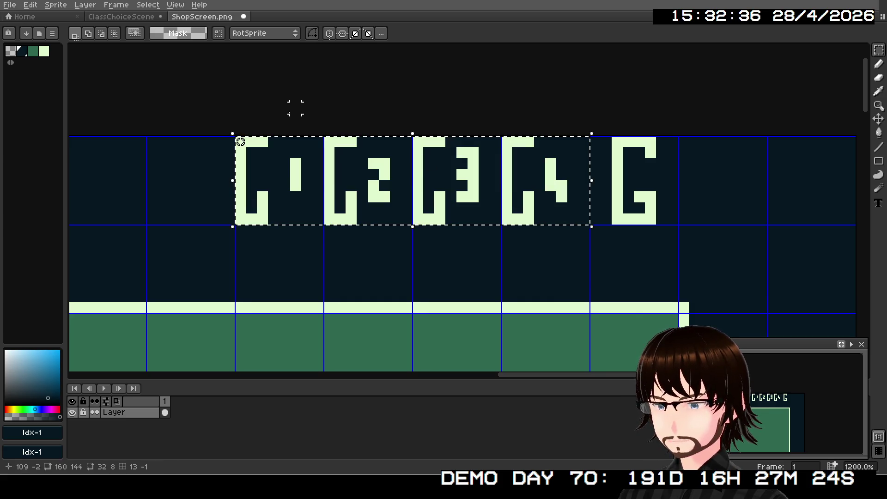
Paste the four numbered G symbols into ClassChoiceScene, lined up after CURRENT:
click(121, 17)
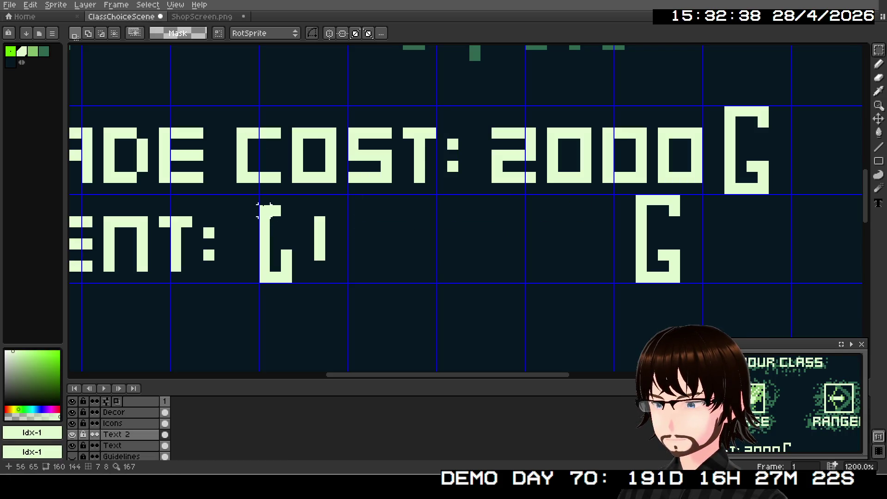
mouse_move(261, 196)
mouse_down()
mouse_move(499, 277)
mouse_move(603, 277)
mouse_up()
key(ctrl+v)
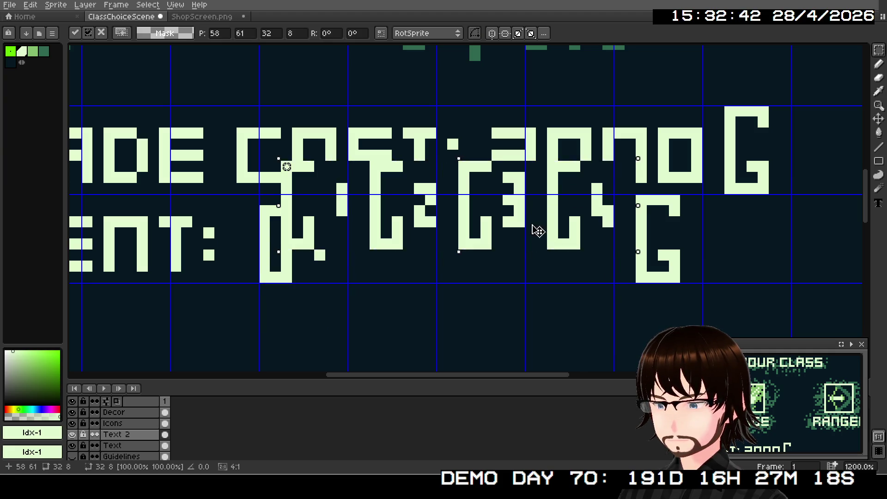
drag(539, 228, 518, 256)
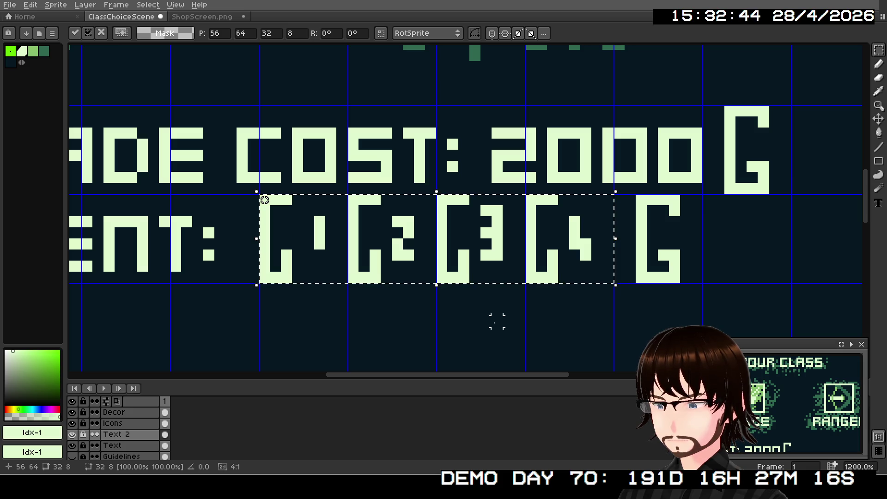
key(Return)
scroll(495, 317, down, 4)
scroll(510, 318, up, 4)
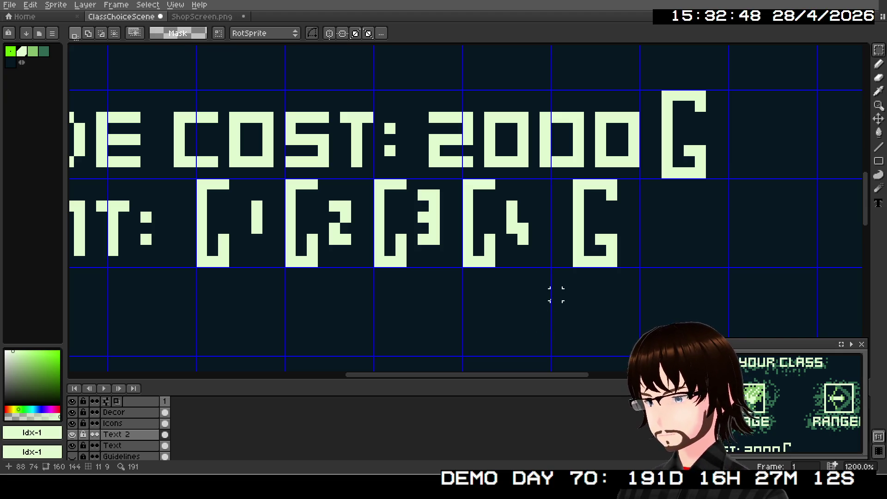
scroll(556, 294, down, 5)
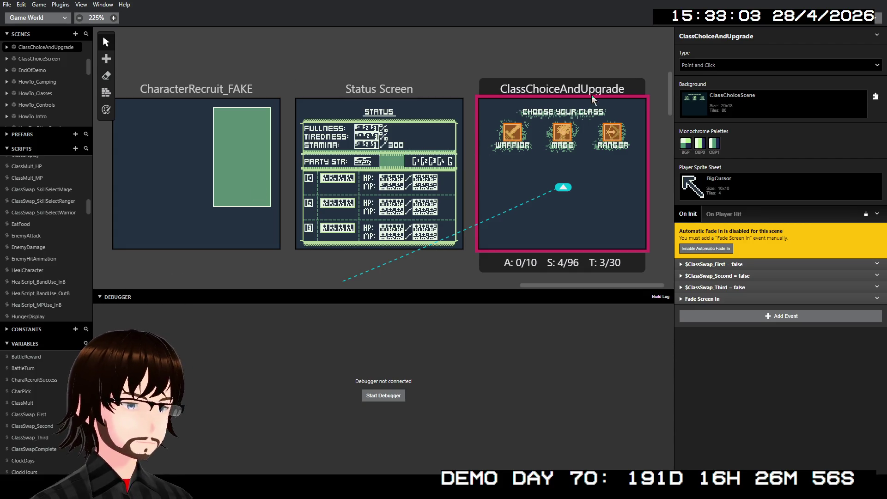
Select the Warrior trigger and scroll through its On Interact 2000 G money checks
click(526, 137)
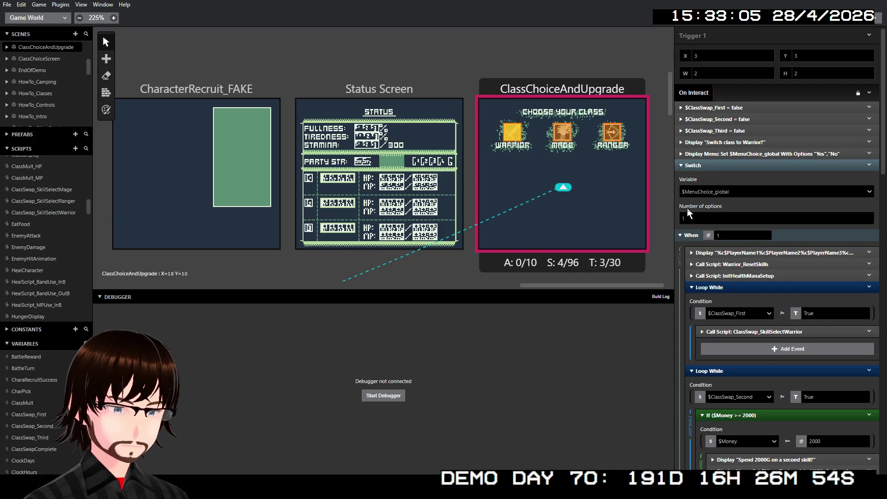
scroll(801, 288, down, 5)
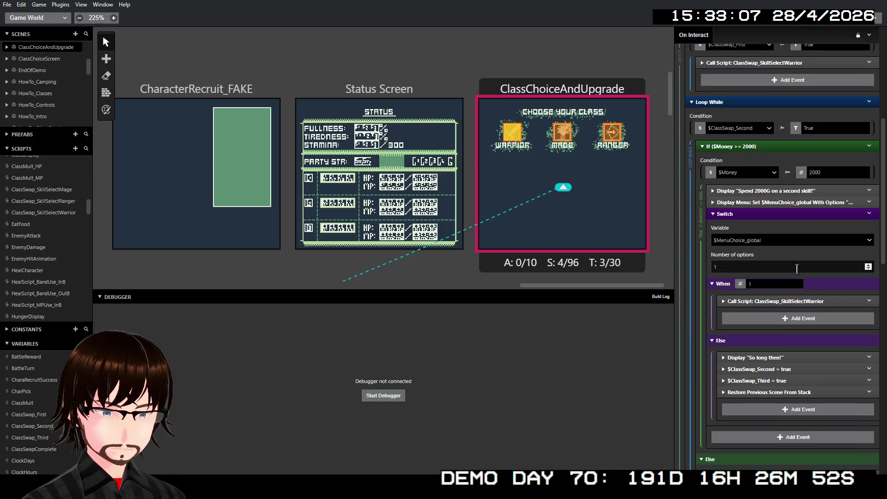
scroll(799, 278, down, 7)
scroll(801, 266, down, 3)
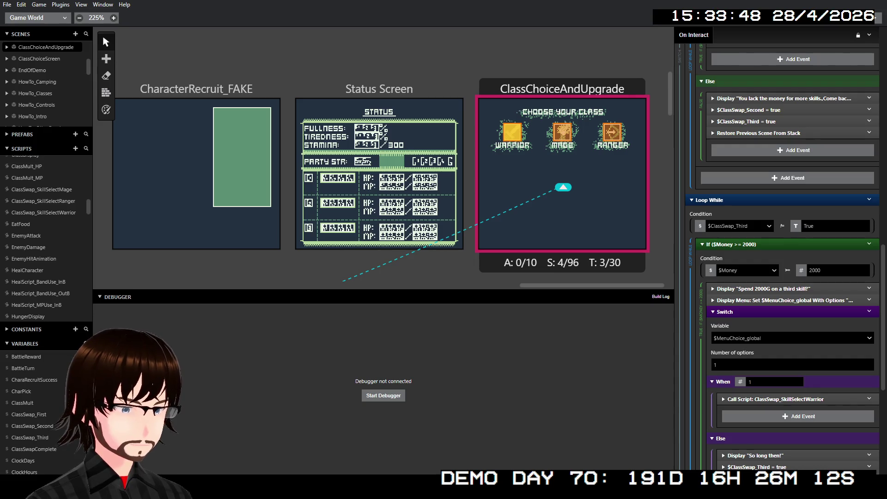
scroll(795, 231, up, 6)
Switch the ClassChoiceAndUpgrade scene's background to ClassChoiceScene_UpgradeCost
scroll(795, 231, up, 3)
click(621, 102)
click(740, 102)
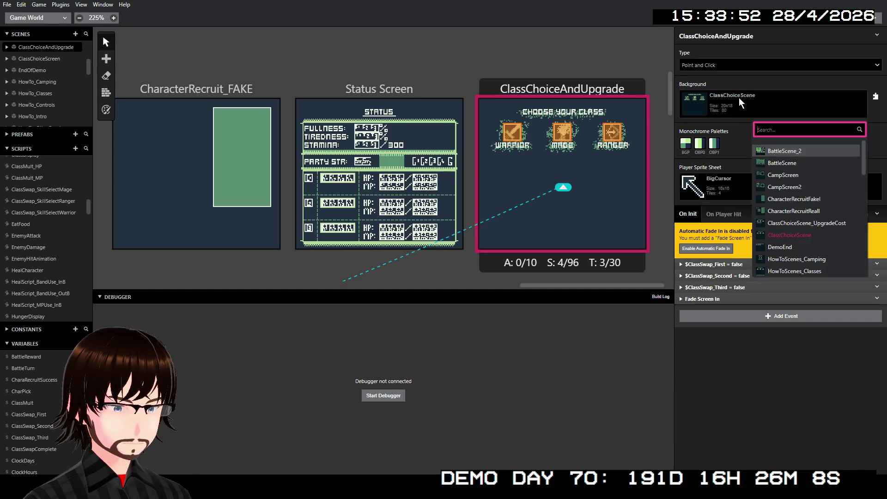
click(785, 223)
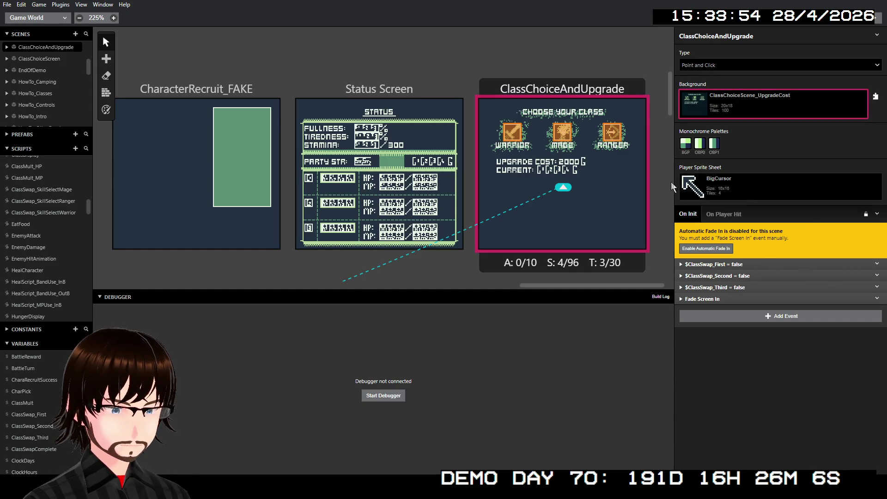
scroll(600, 191, up, 1)
scroll(600, 190, down, 1)
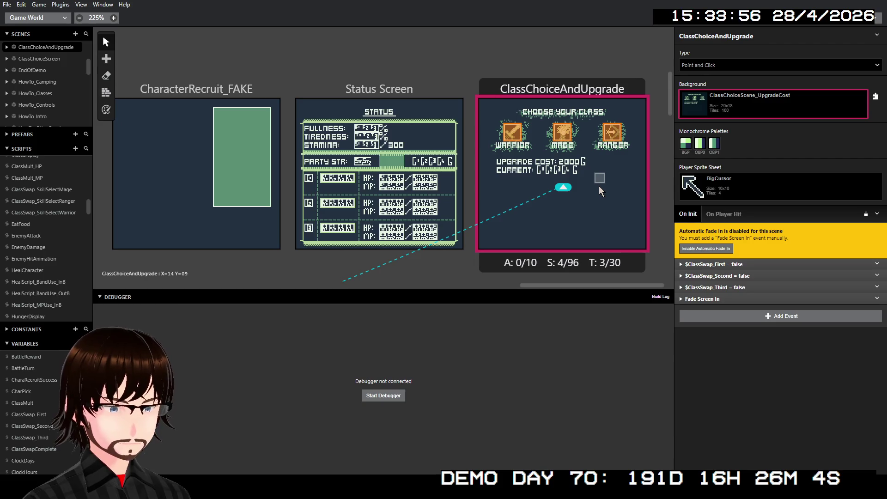
scroll(600, 190, up, 3)
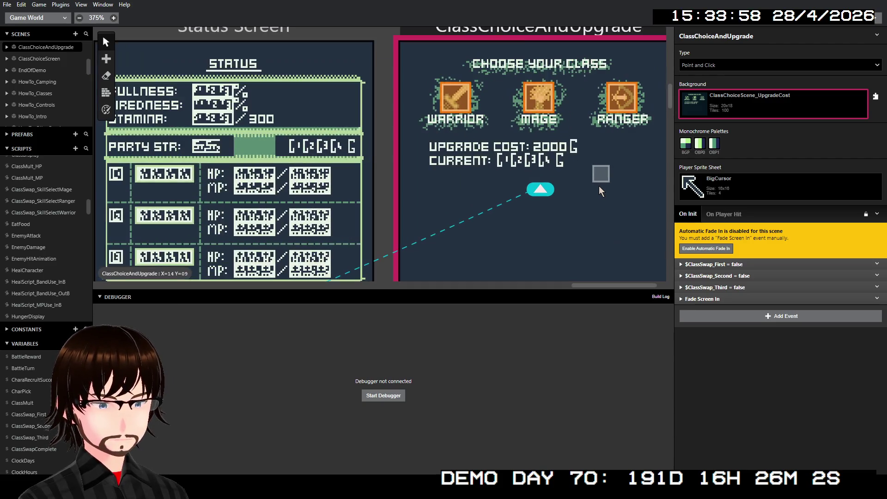
scroll(596, 190, up, 1)
scroll(577, 190, down, 1)
scroll(577, 189, down, 1)
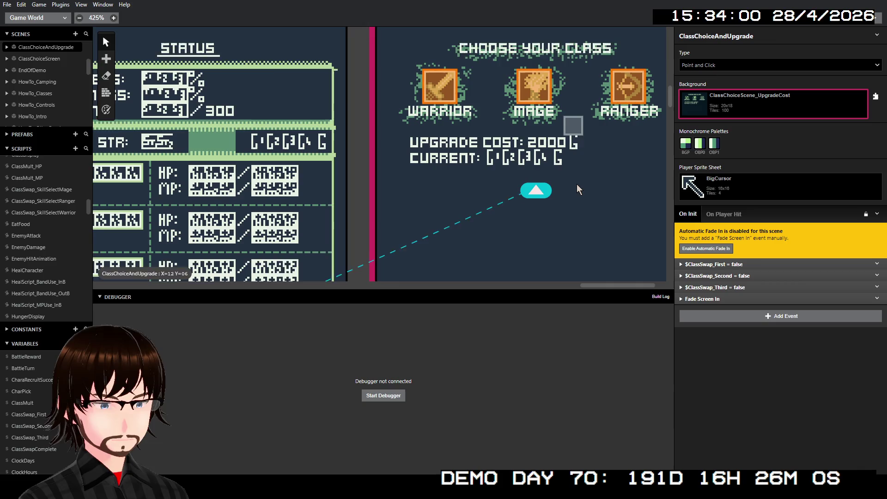
scroll(577, 189, down, 3)
click(378, 64)
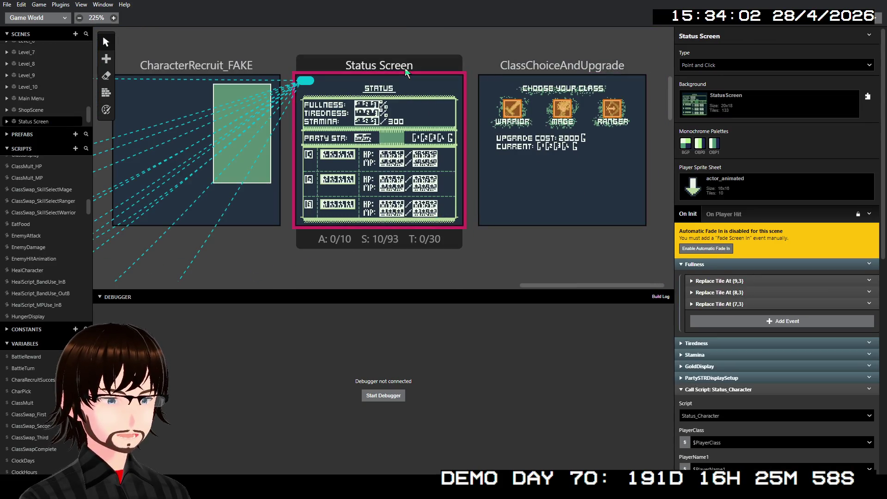
Copy Status Screen's GoldDisplay event and paste it before $ClassSwap_First in ClassChoiceAndUpgrade
scroll(738, 300, down, 1)
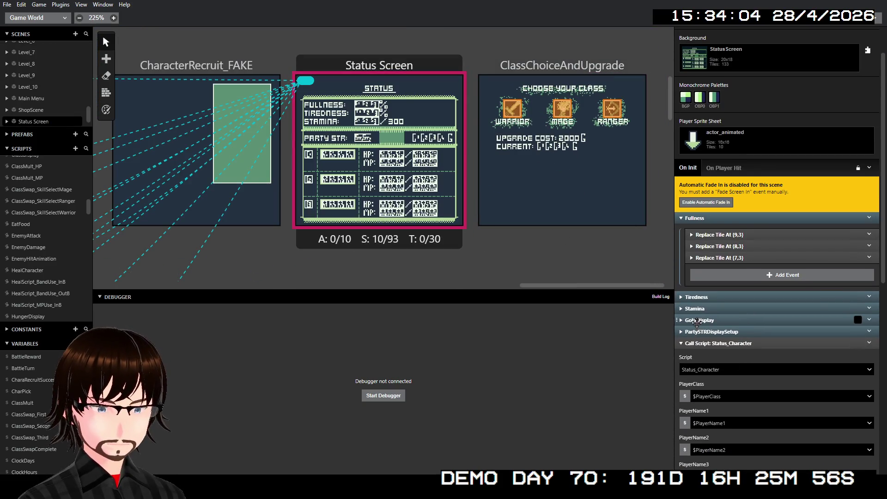
click(696, 320)
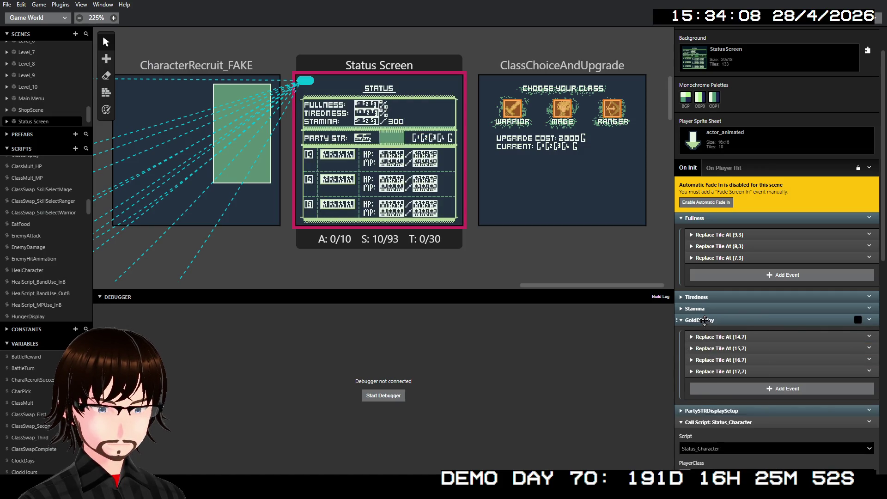
right_click(704, 317)
click(723, 394)
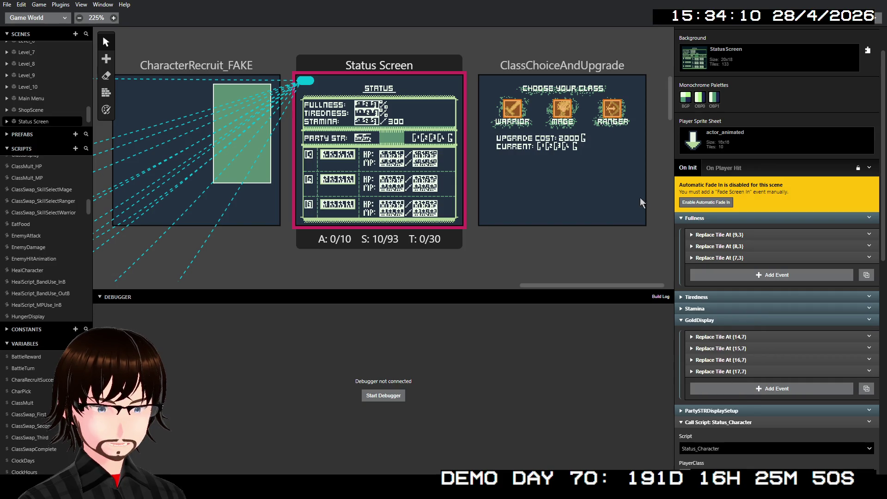
click(592, 67)
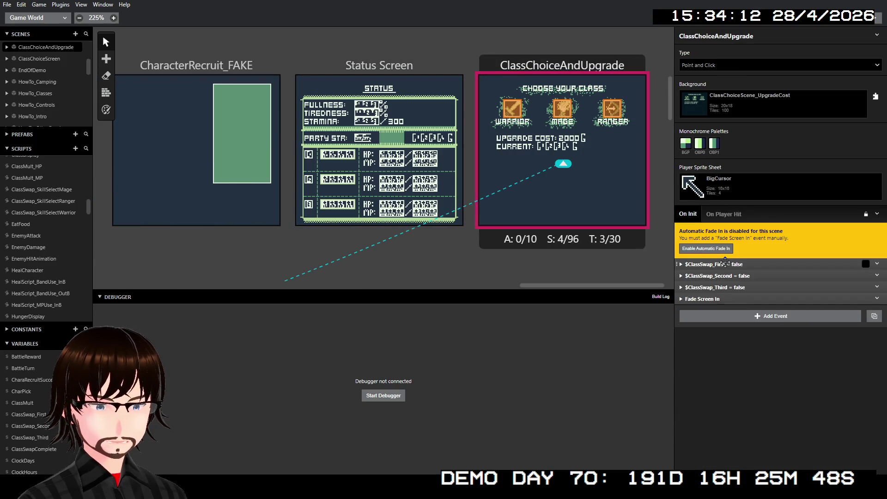
right_click(726, 263)
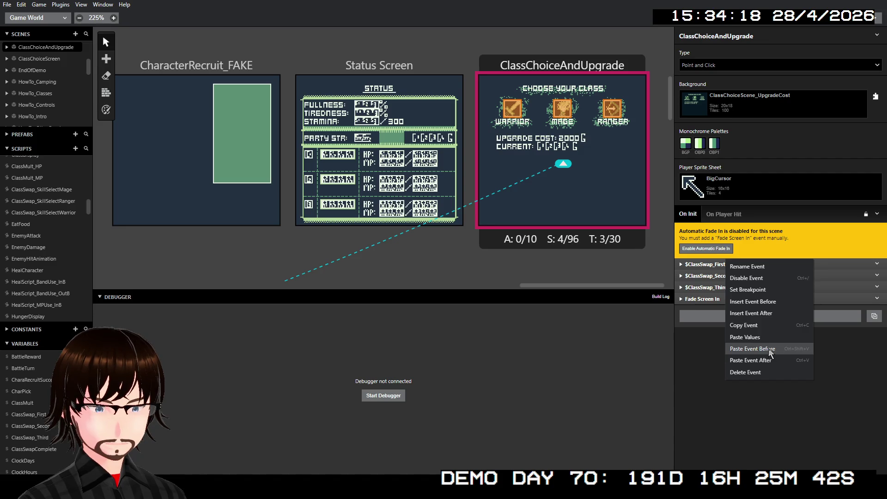
click(772, 350)
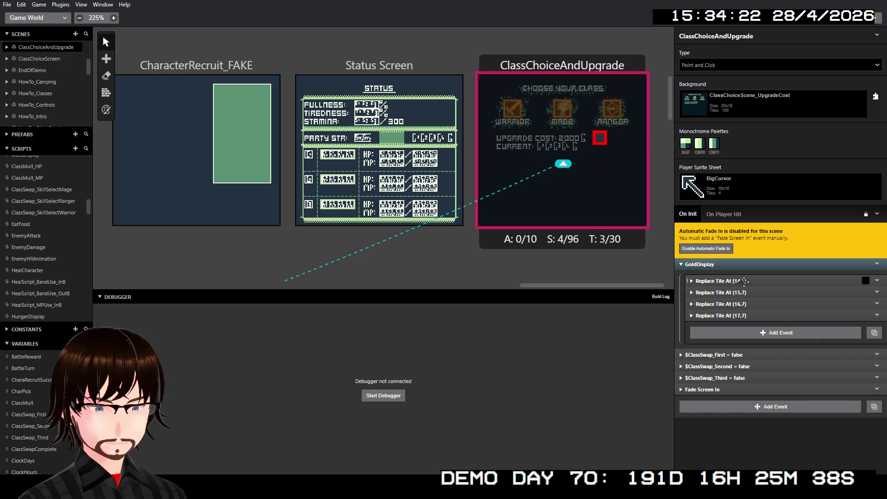
Expand GoldDisplay's four Replace Tile At events at (14–17,7)
click(731, 280)
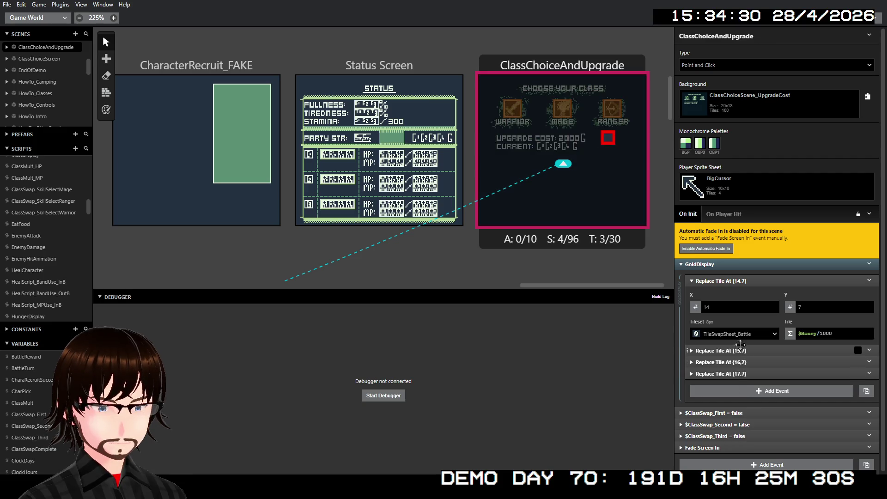
click(739, 350)
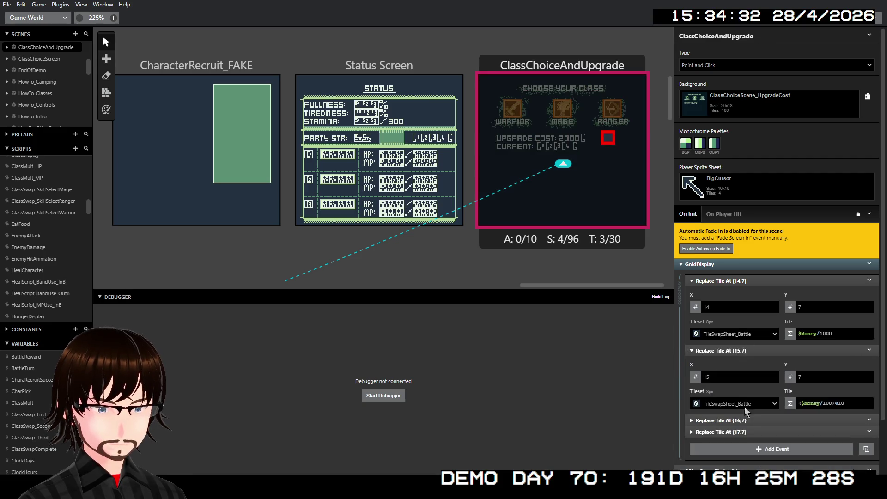
click(744, 431)
scroll(739, 402, down, 3)
click(739, 372)
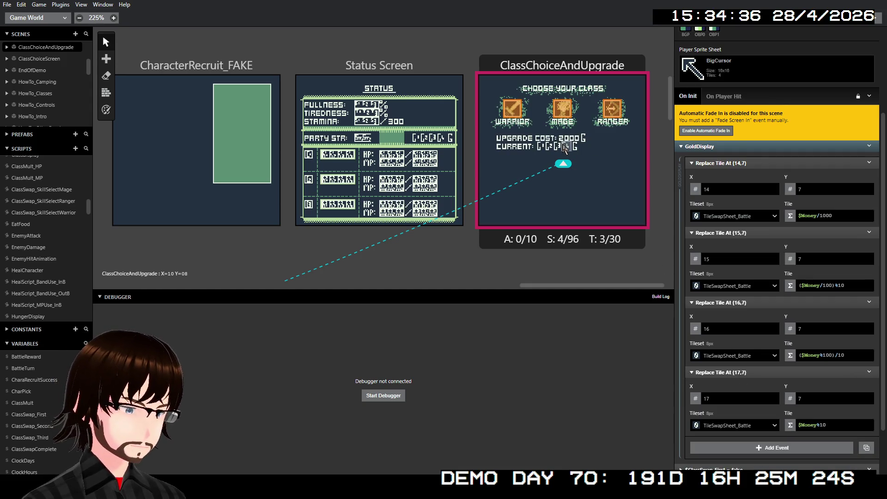
Set the Y row of all four tile replacements to 8
click(801, 190)
text(8)
click(808, 258)
text(8)
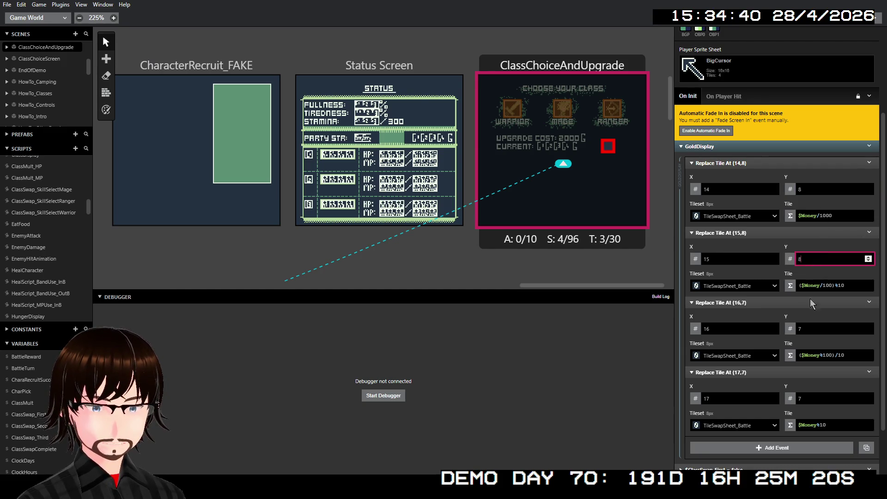
click(809, 328)
text(8)
click(816, 393)
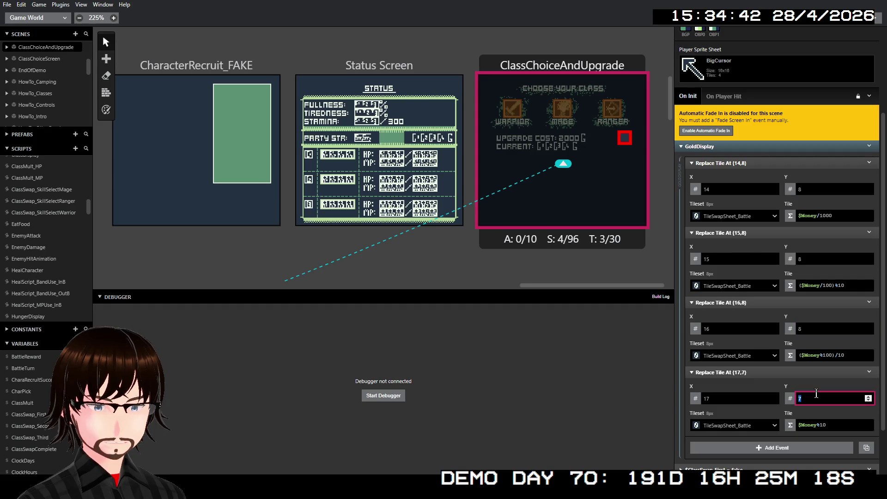
text(8)
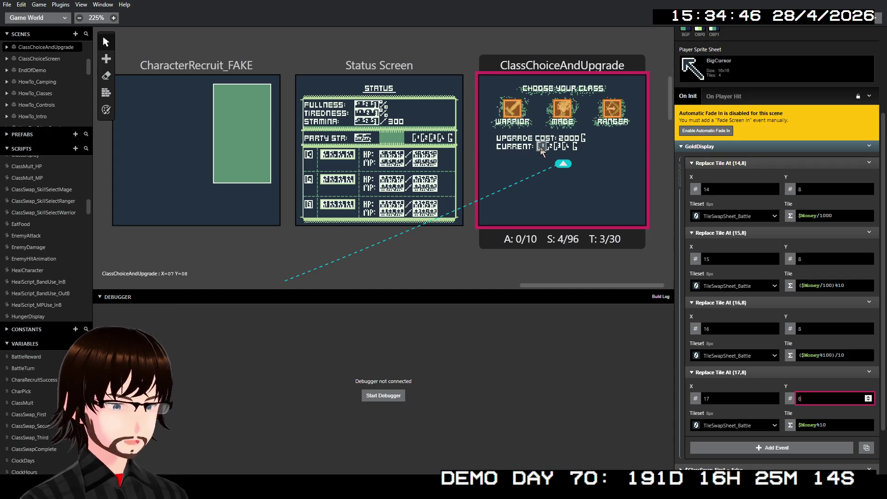
Set the four tile replacements' X columns to 7, 8, 9 and 10
click(716, 186)
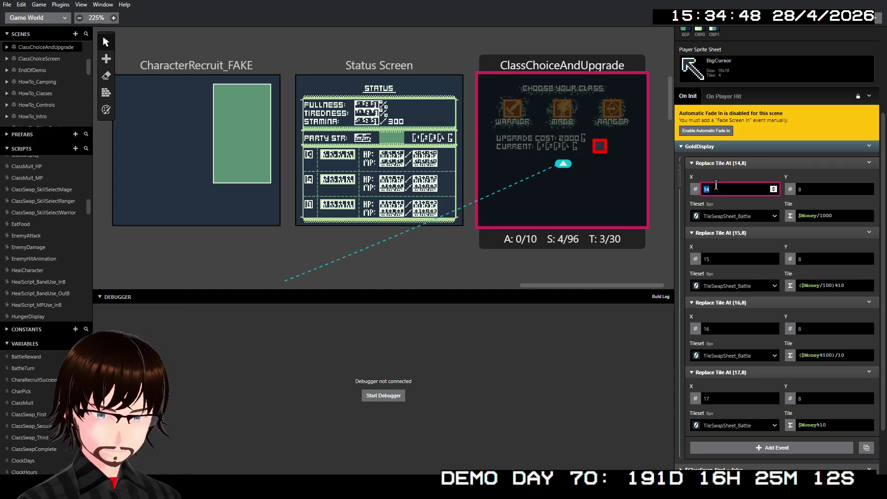
text(7)
click(727, 261)
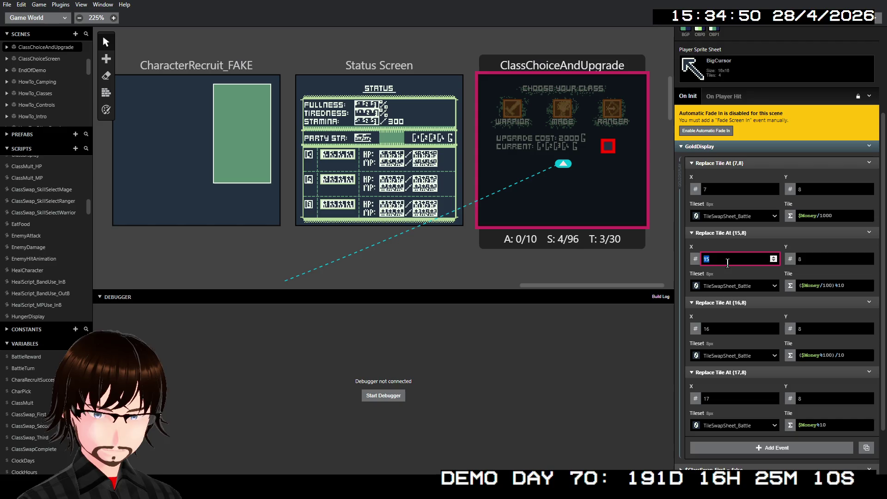
text(8)
click(728, 328)
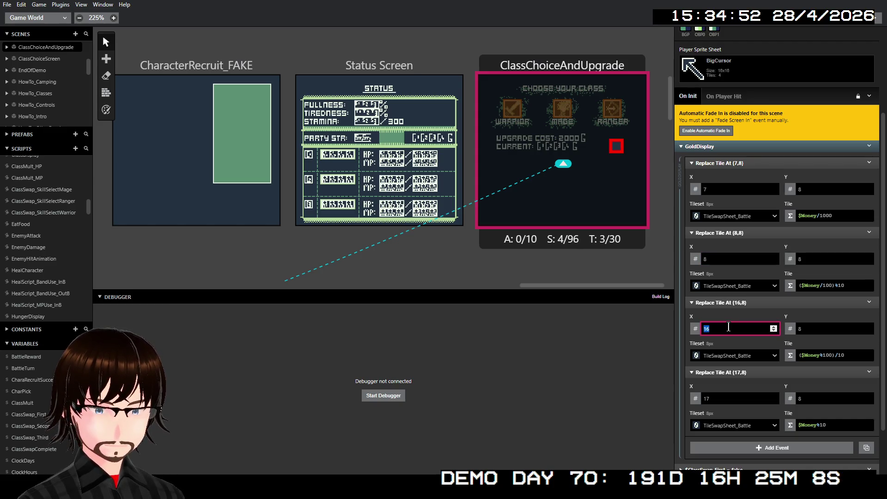
text(9)
click(726, 398)
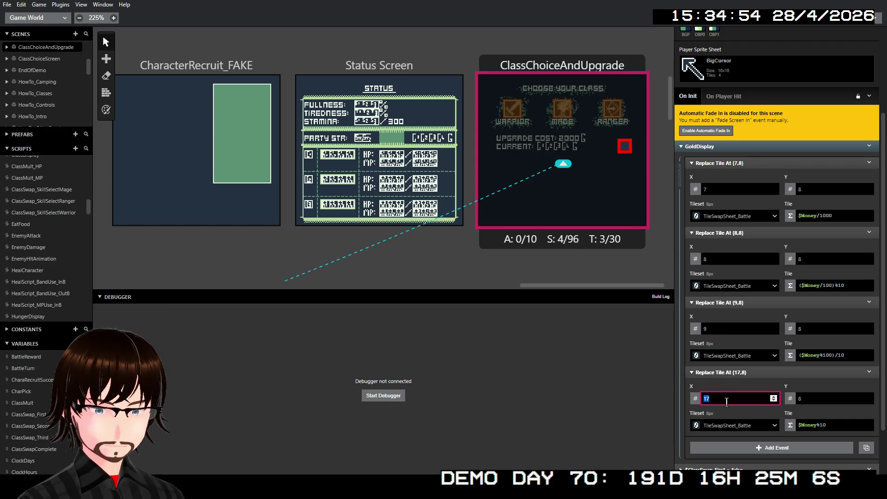
text(10)
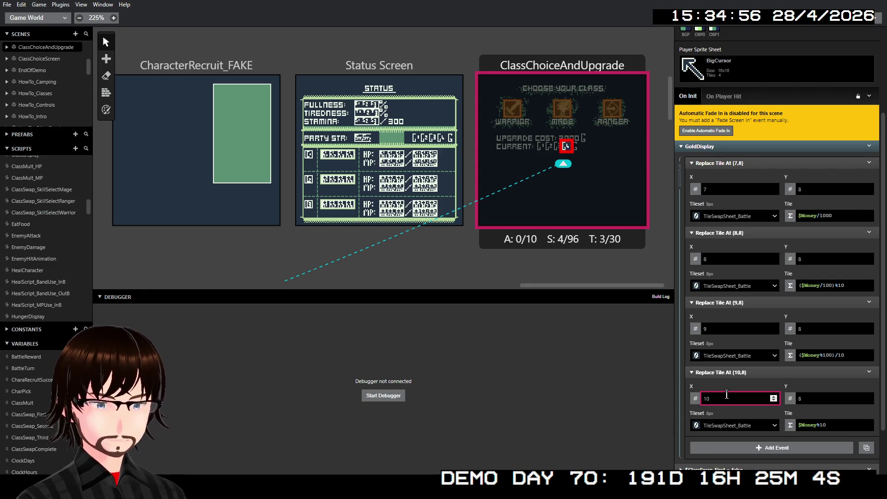
Collapse the four Replace Tile At events and the GoldDisplay group
click(734, 163)
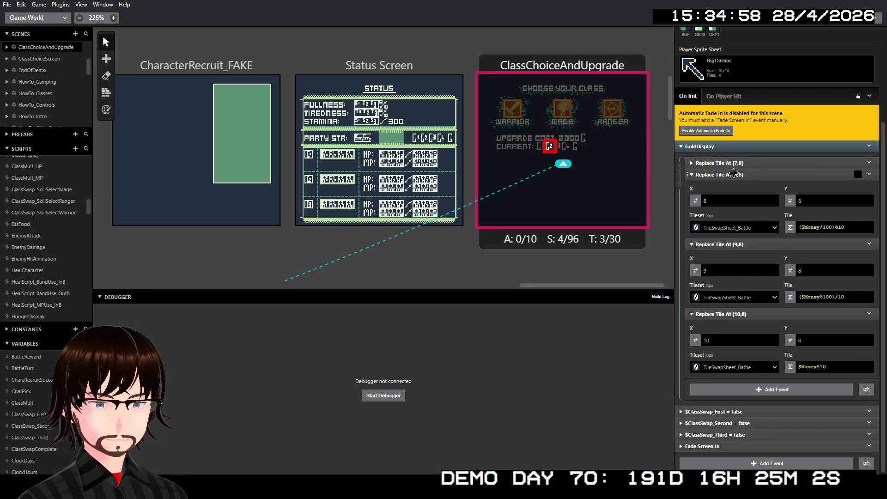
click(734, 173)
click(735, 252)
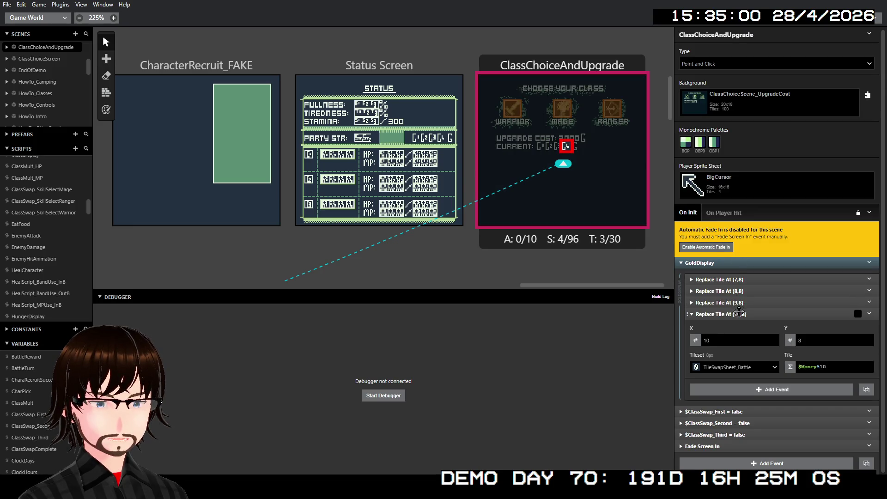
click(739, 313)
click(735, 264)
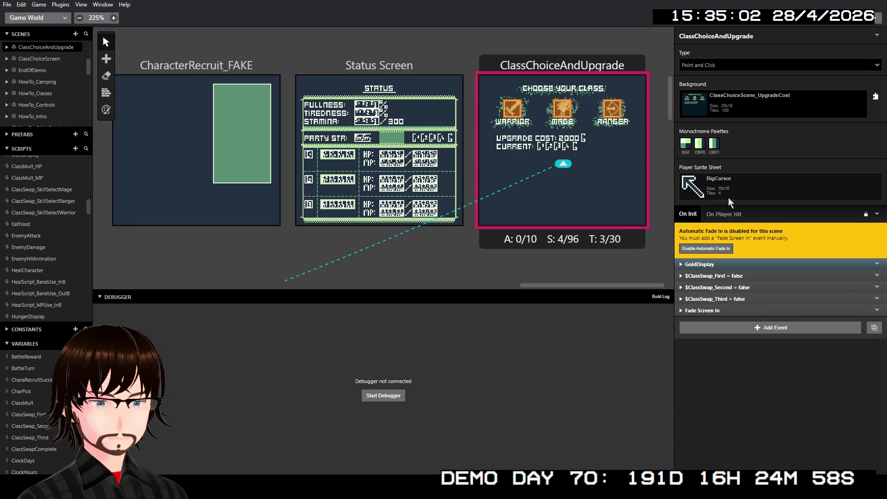
Run a Play build to reach the Túr: Hunger, Pain, & Monsters DEMO title menu
scroll(605, 203, up, 2)
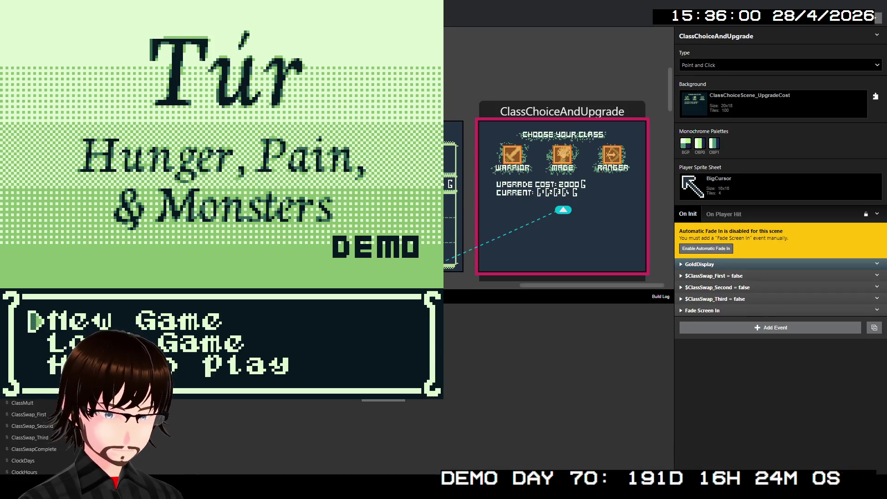
Start a new game and confirm the entered player name
key(Return)
key(Right)
key(Right)
key(Right)
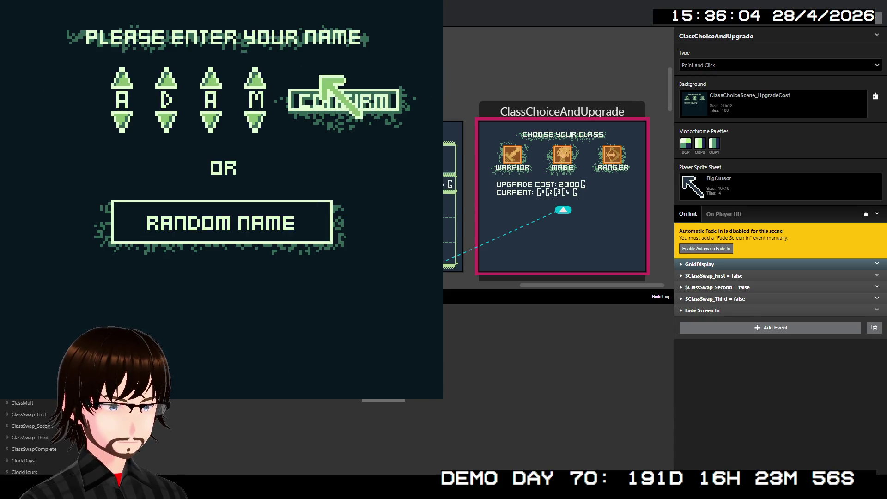
key(z)
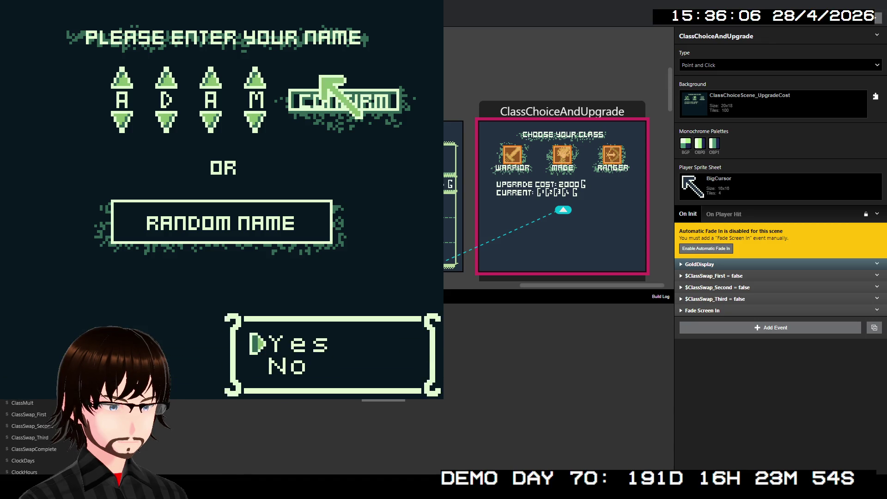
key(z)
Navigate the class menu and pick the WARRIOR class
key(Left)
key(Up)
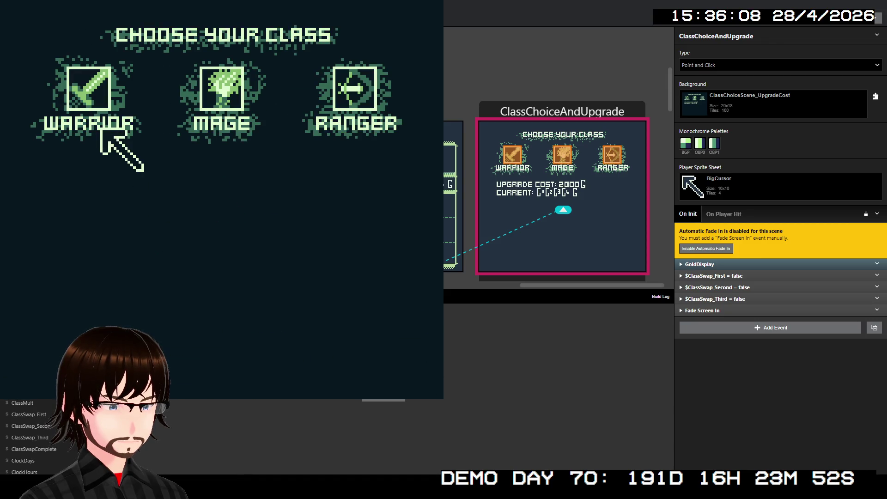
key(Up)
key(Down)
key(Up)
key(Down)
key(Left)
key(Up)
key(Right)
key(Left)
key(Right)
key(Left)
key(Right)
Choose the second skill option and continue into the dungeon
key(z)
key(z)
key(Down)
key(z)
key(z)
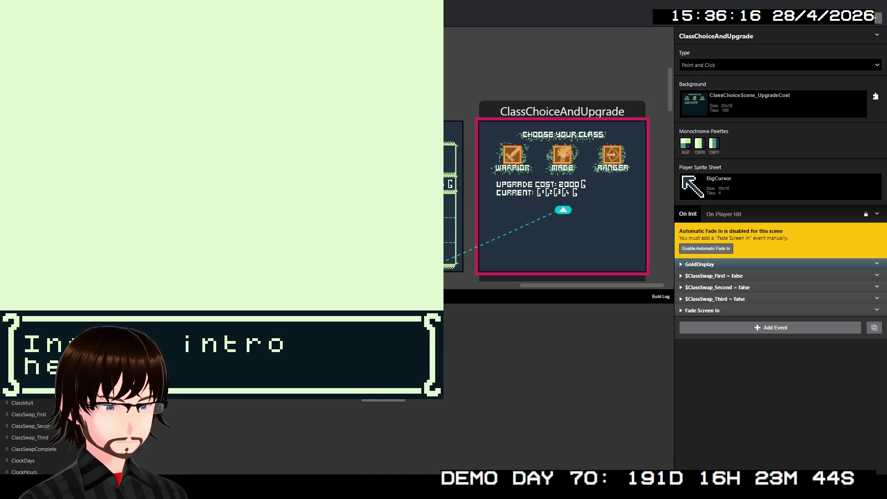
key(z)
Move on to floor 02 and run away from the Troll battle
key(Up)
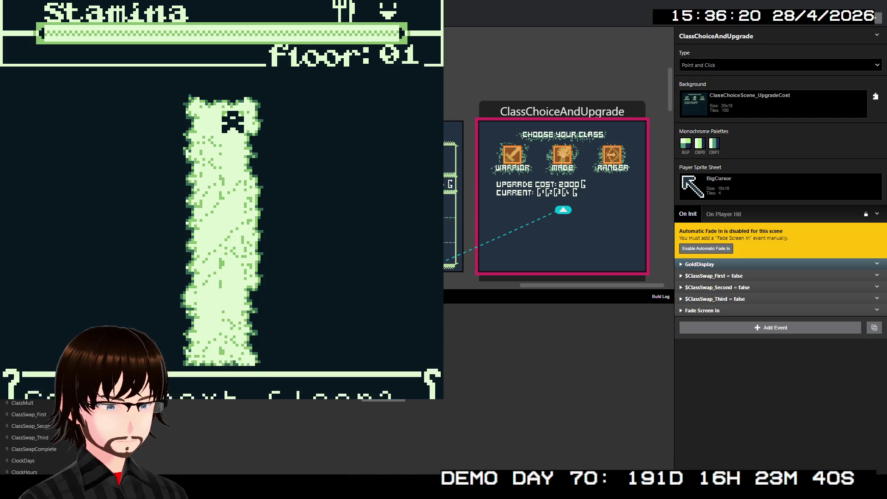
key(z)
key(z)
key(Left)
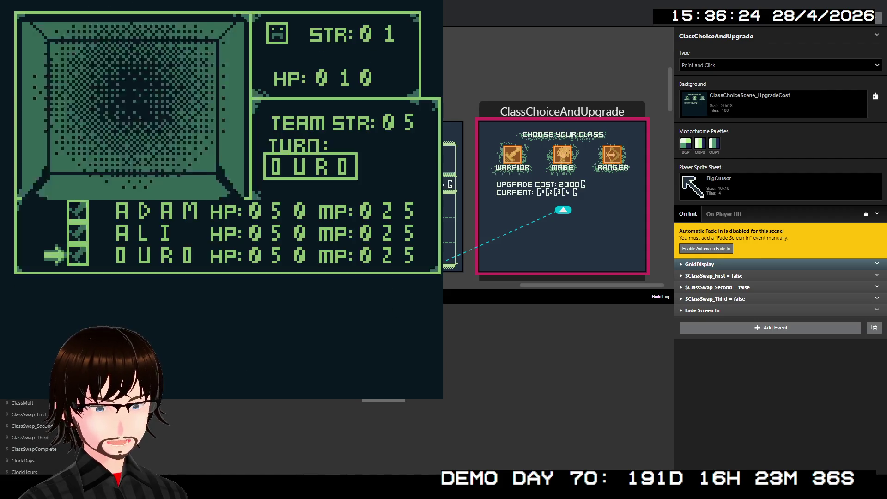
key(Down)
key(Right)
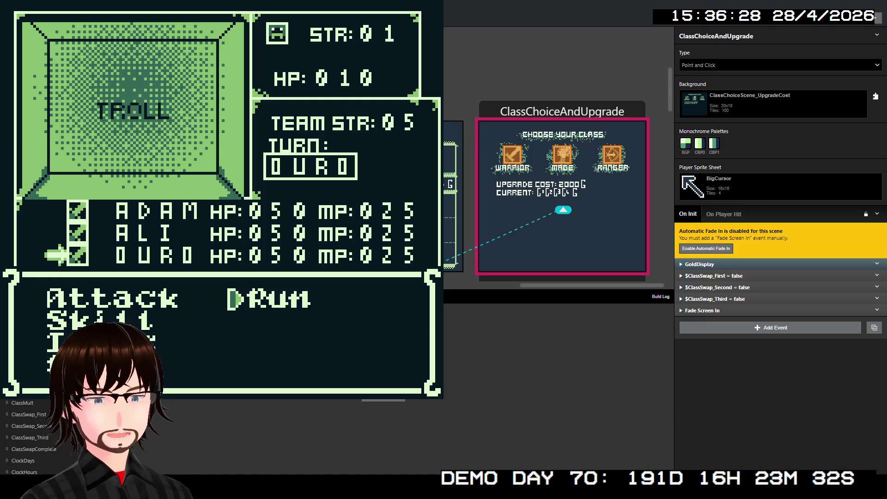
key(z)
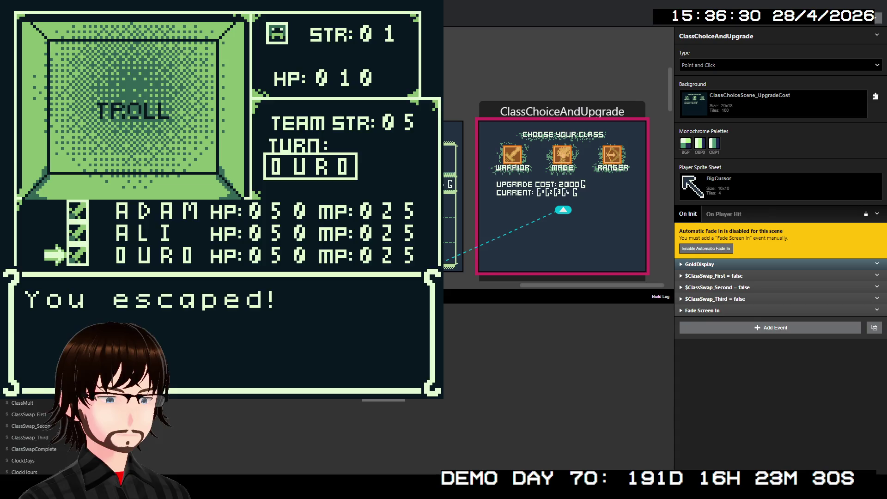
Rest at the camp tent, then walk right across the room
key(Up)
key(z)
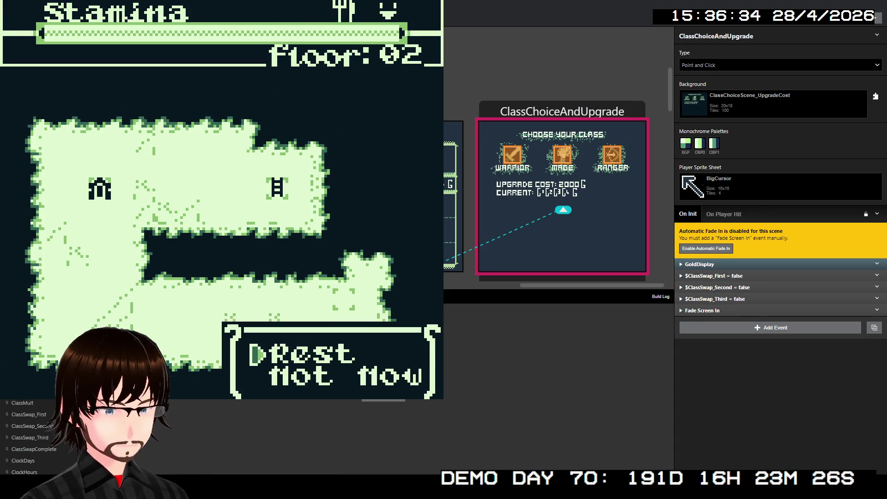
key(z)
key(Down)
key(z)
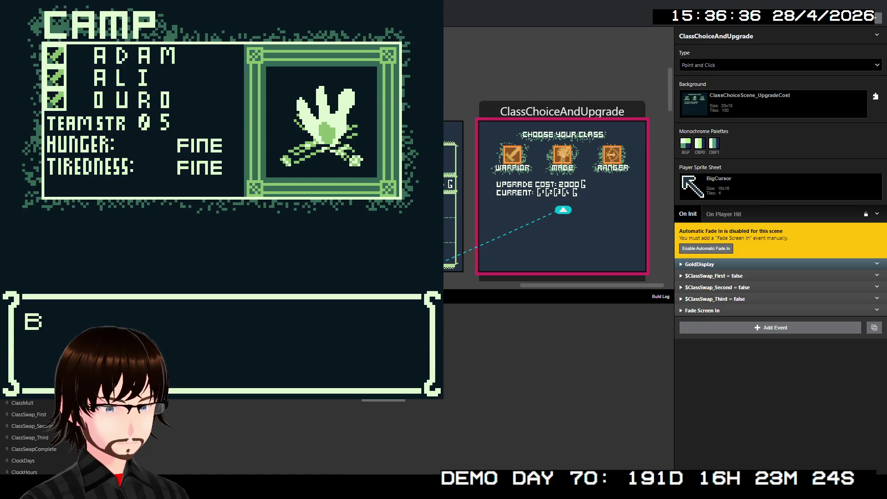
key(z)
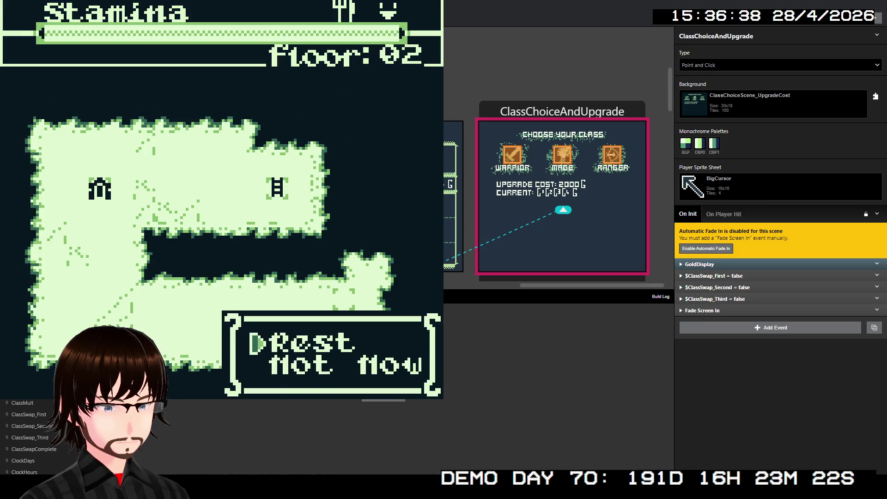
key(x)
key(Right)
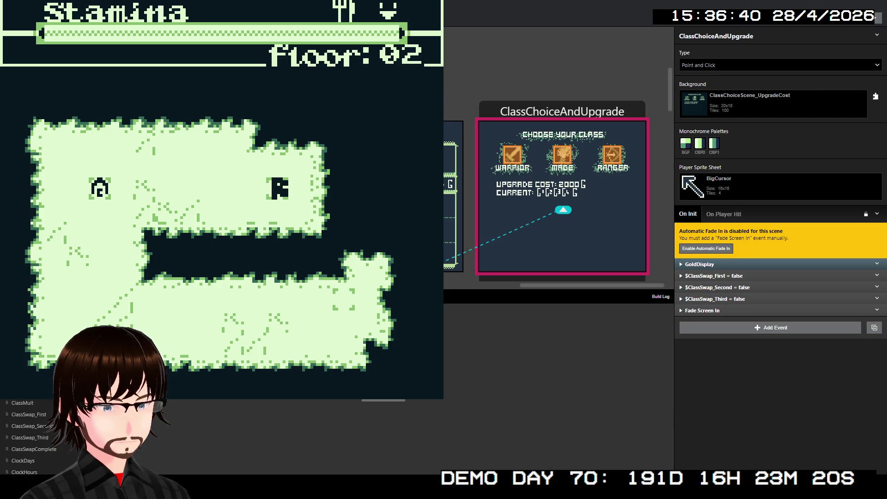
Descend to floor 03, walk up the right corridor and flee the first battle
key(z)
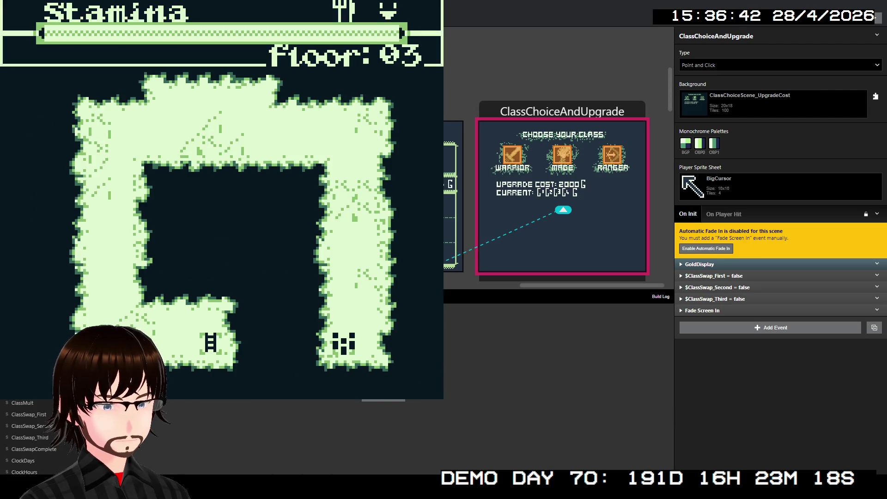
key(Up)
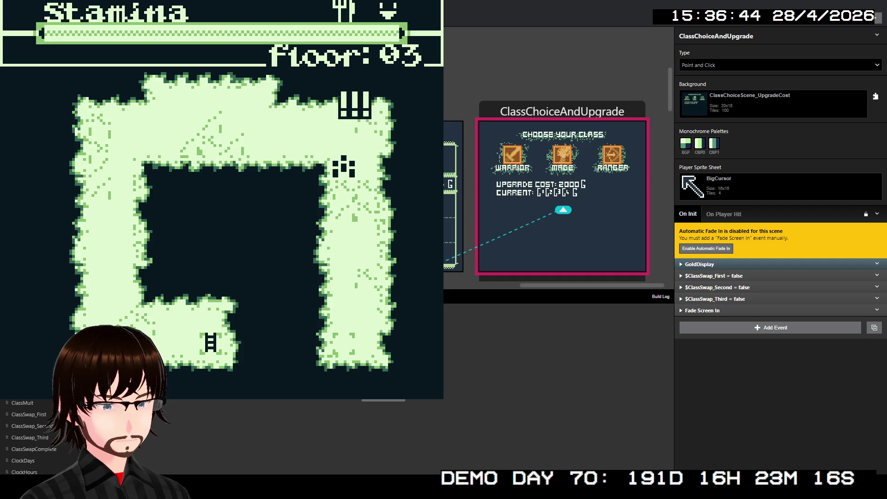
key(Right)
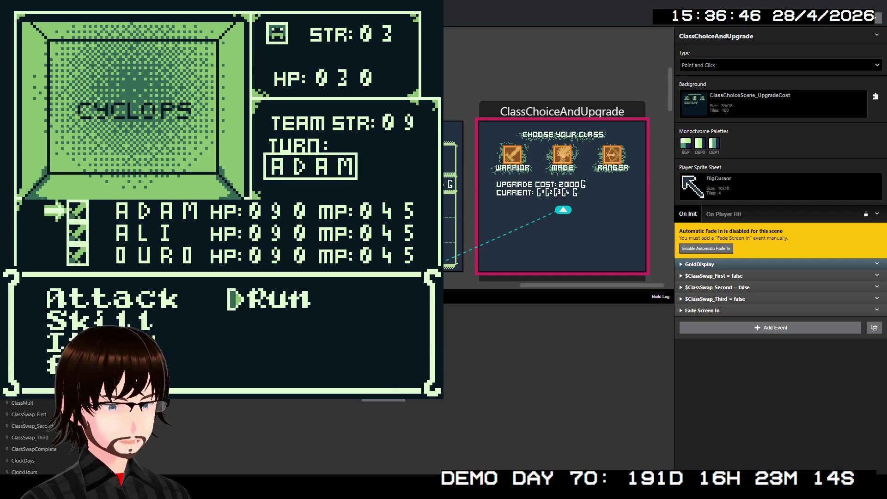
key(z)
key(Up)
key(Left)
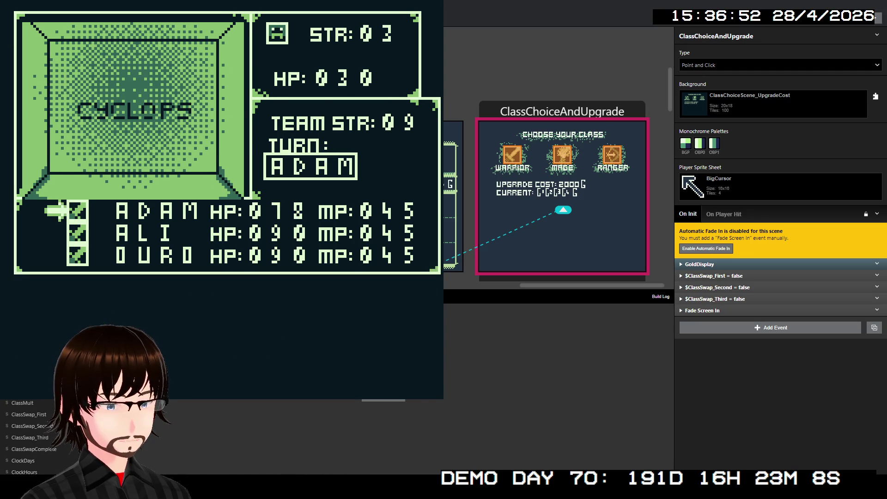
Fight an enemy with ADAM attacking, then walk to the ladder and move on to floor 04
key(z)
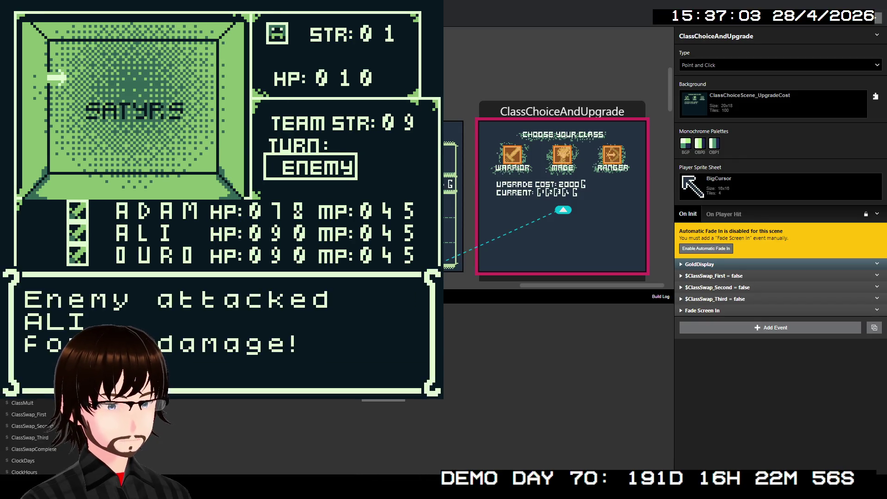
key(z)
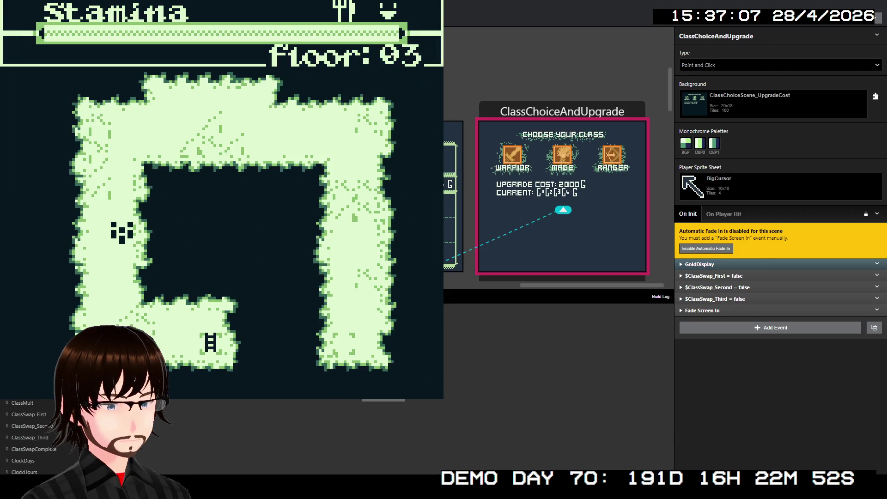
key(Down)
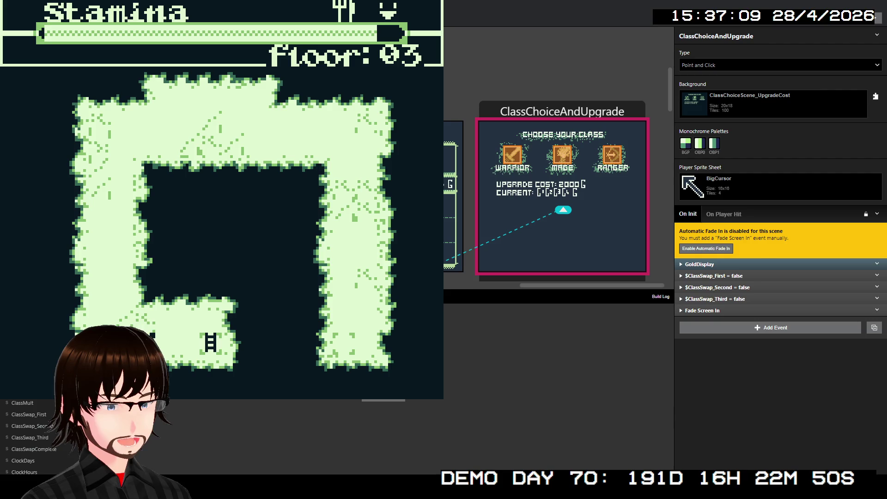
key(z)
key(z)
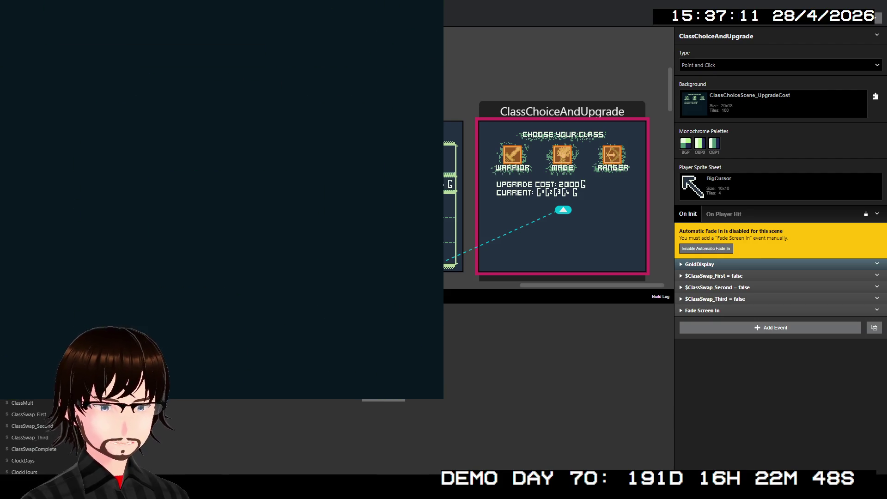
On floor 04, talk to and confront the NPC, then escape the resulting Zombie battle
key(Right)
key(Down)
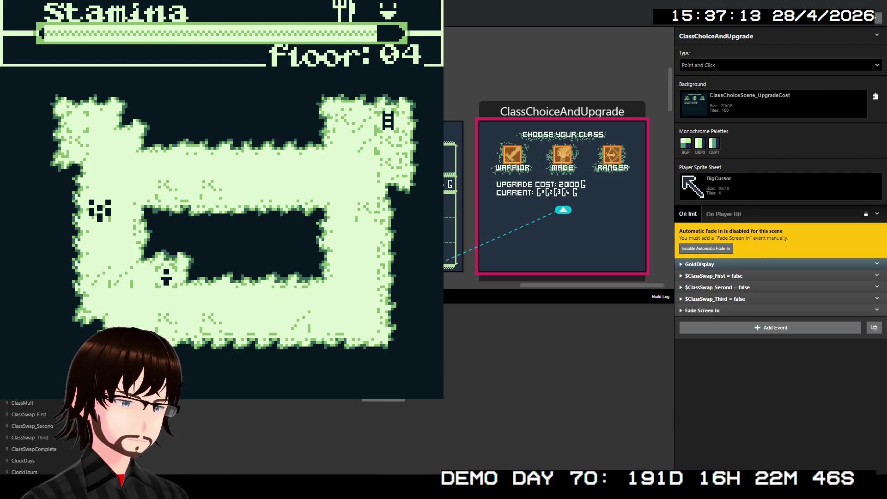
key(Down)
key(Right)
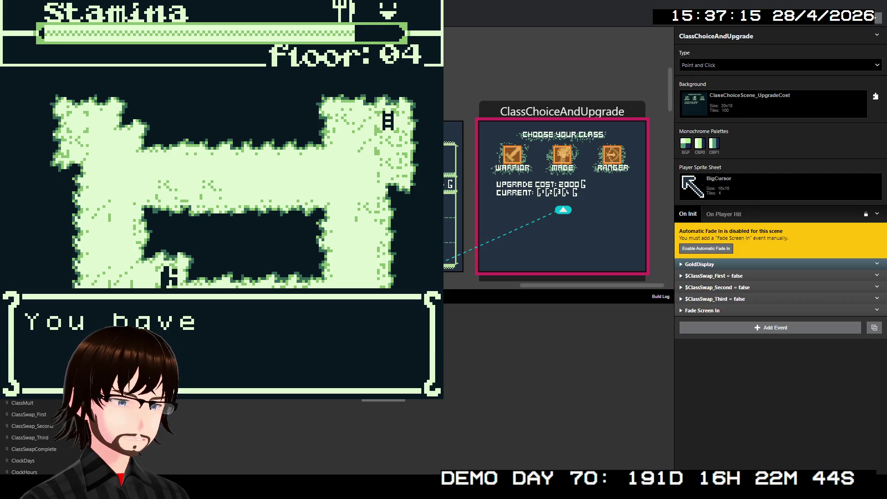
key(z)
key(z)
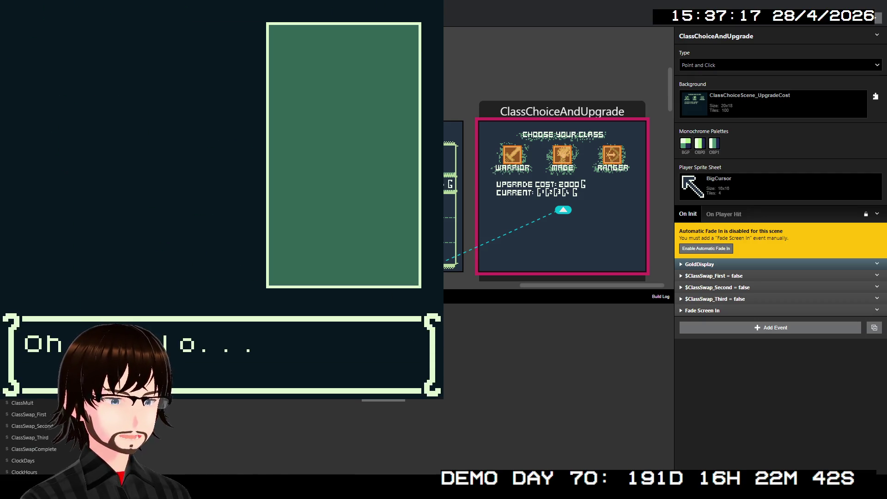
key(z)
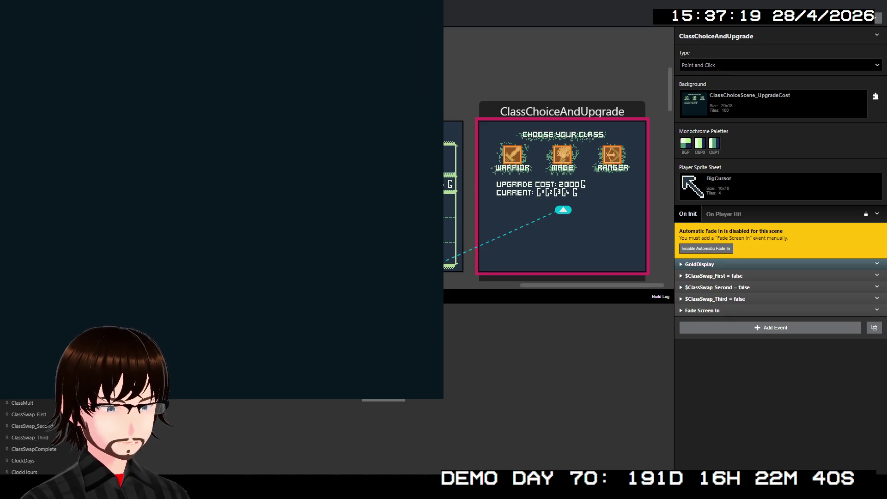
key(Right)
key(z)
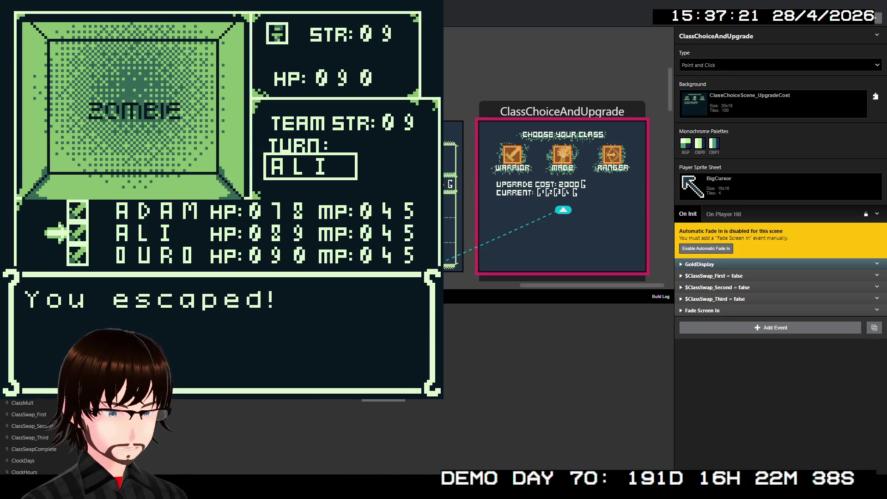
key(z)
Run from another Zombie battle and walk up onto the top-right ladder's Move on/Stay prompt
key(Right)
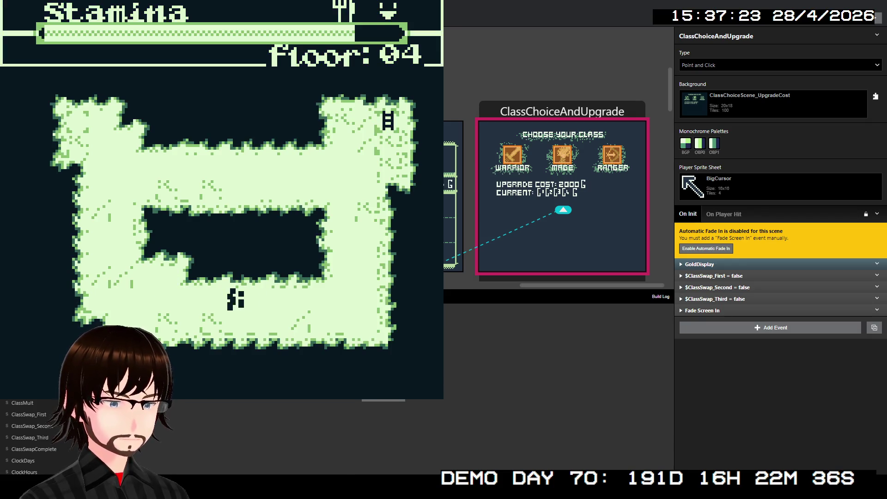
key(Right)
key(Up)
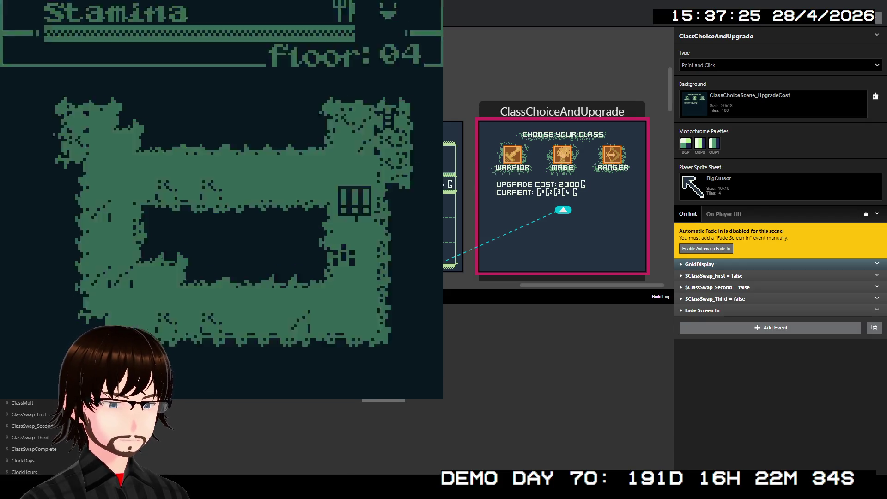
key(Right)
key(z)
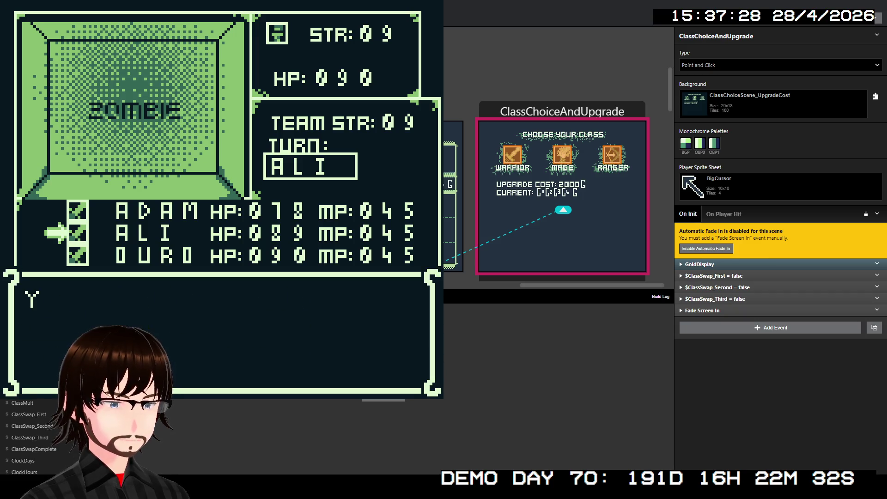
key(z)
key(Right)
key(Up)
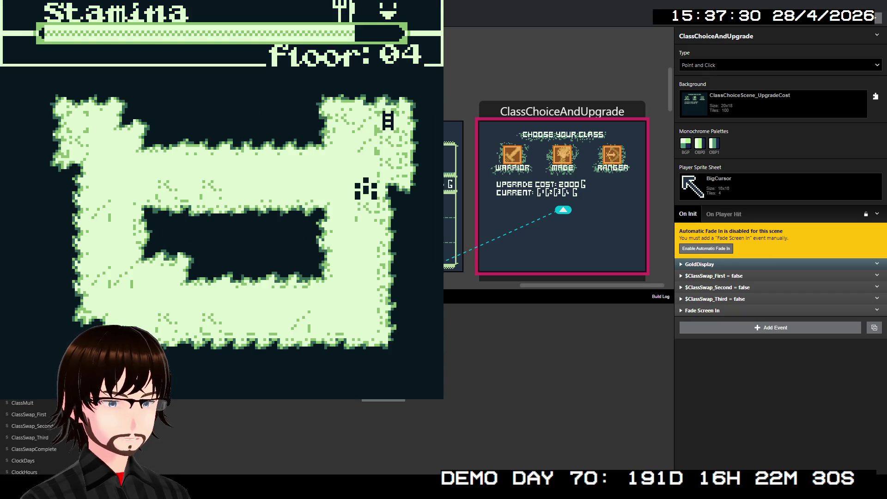
key(Right)
key(Up)
Move on to floor 05 and flee two random battles while crossing the map
key(z)
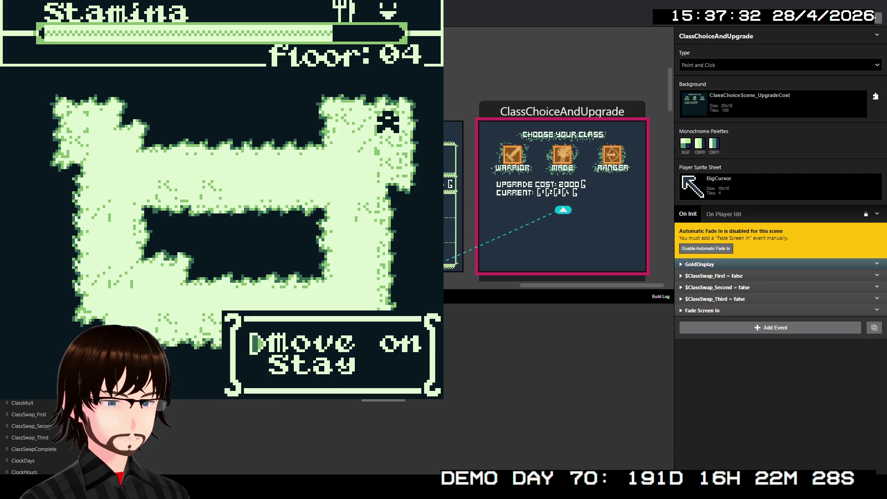
key(z)
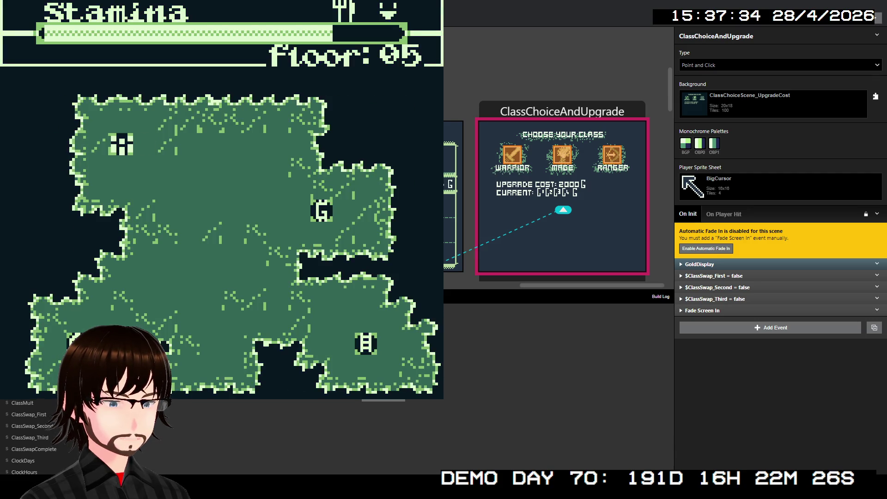
key(Right)
key(Right)
key(Down)
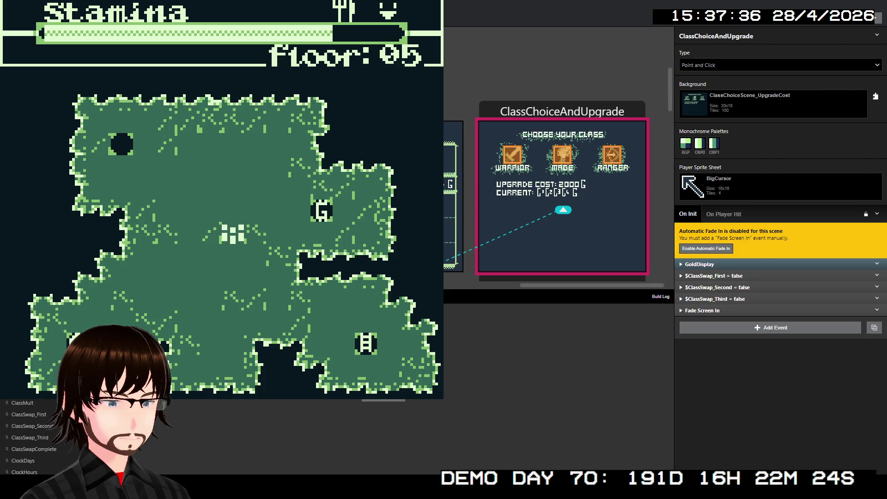
key(Right)
key(z)
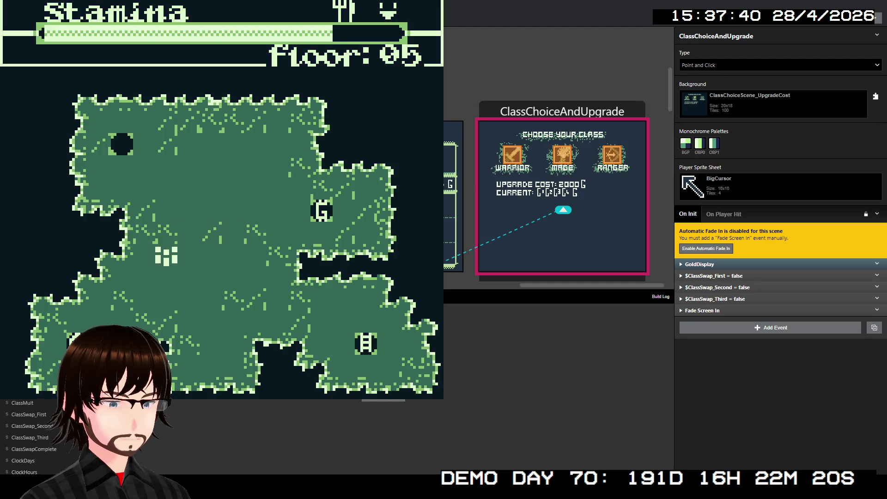
key(Up)
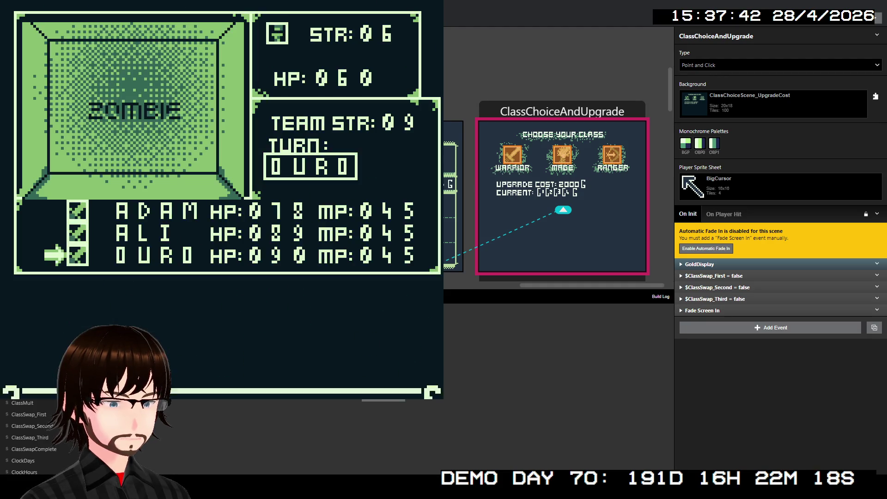
key(Right)
key(z)
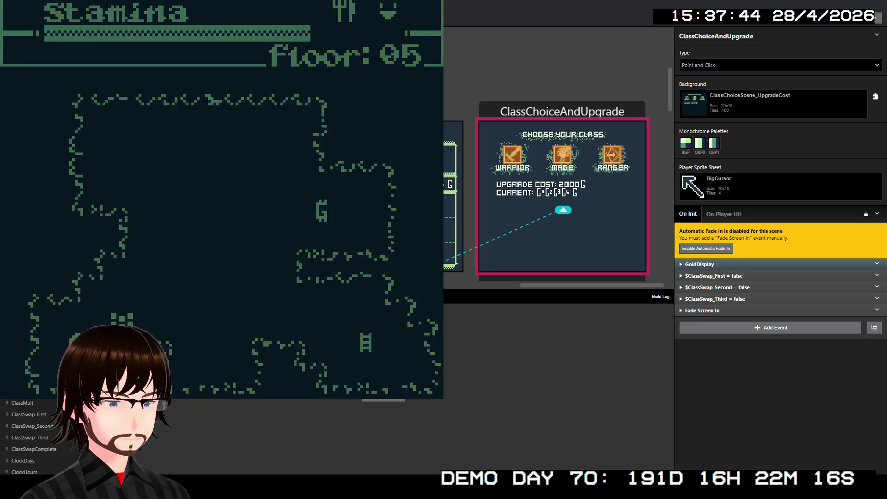
Rest at camp and eat food from the list to raise team strength
key(z)
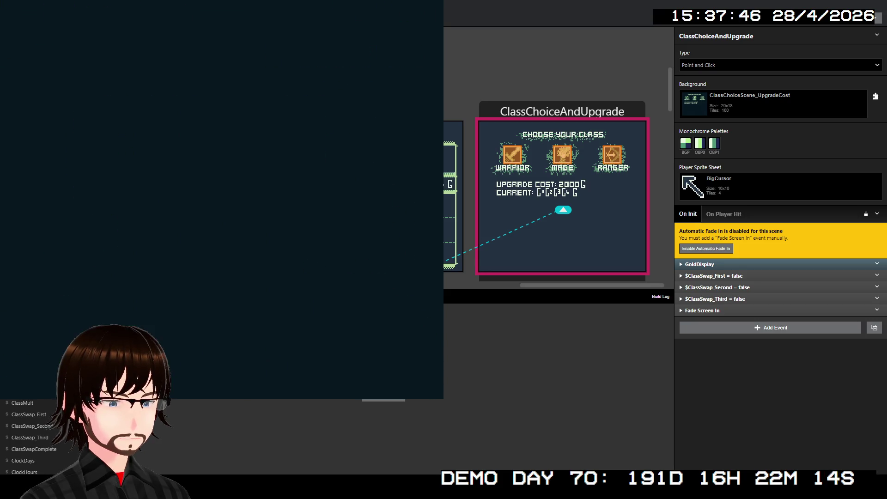
key(Up)
key(z)
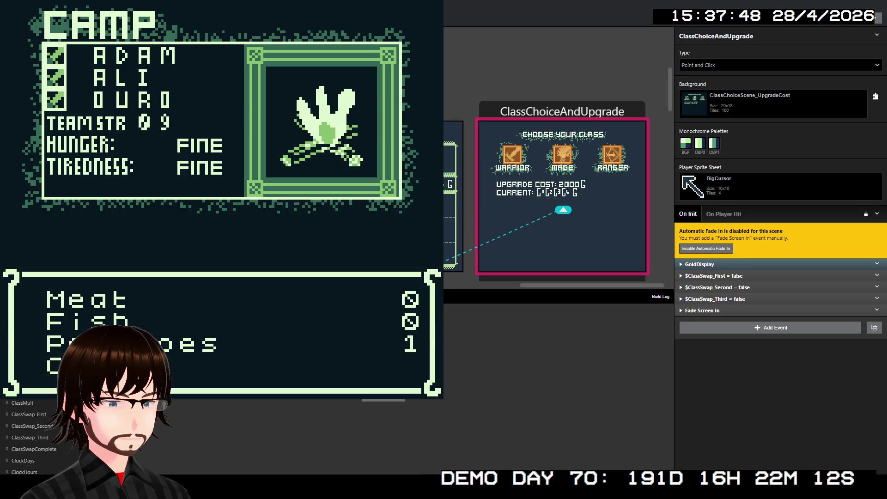
key(Down)
key(Down)
key(z)
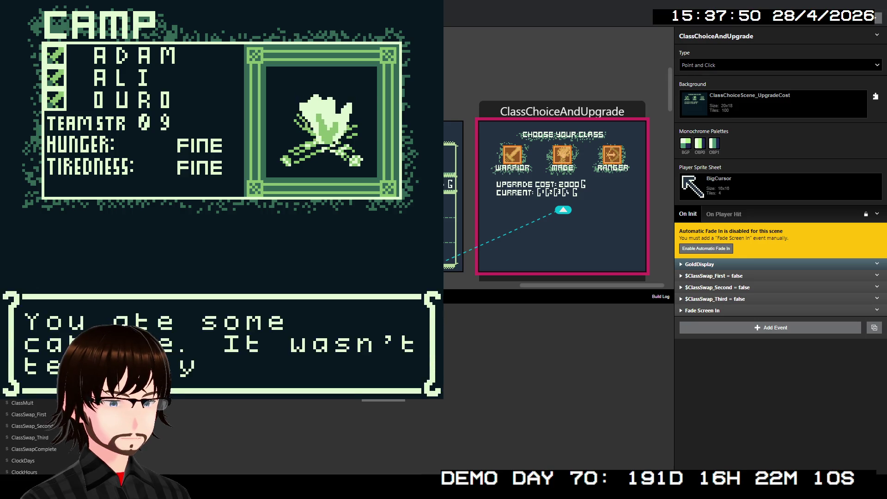
key(z)
key(Down)
key(z)
key(z)
key(z)
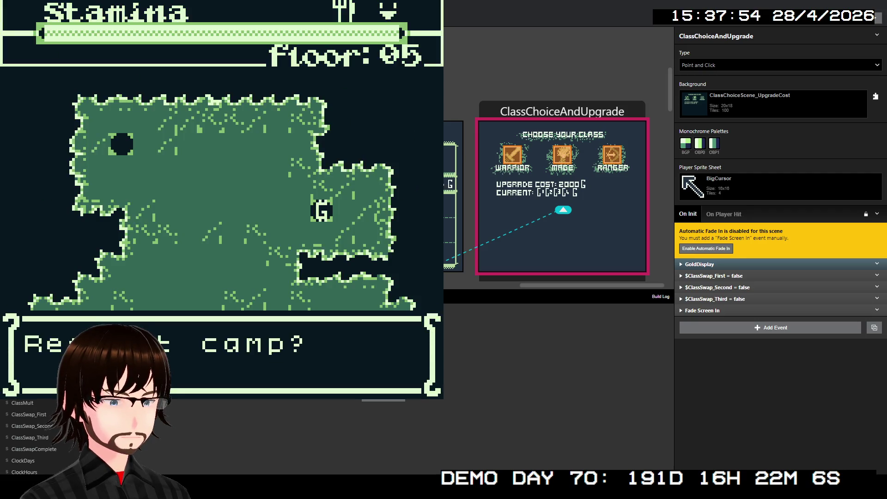
key(x)
Walk toward the ladder and run away from the zombie battle on the way
key(Right)
key(Right)
key(Right)
key(Down)
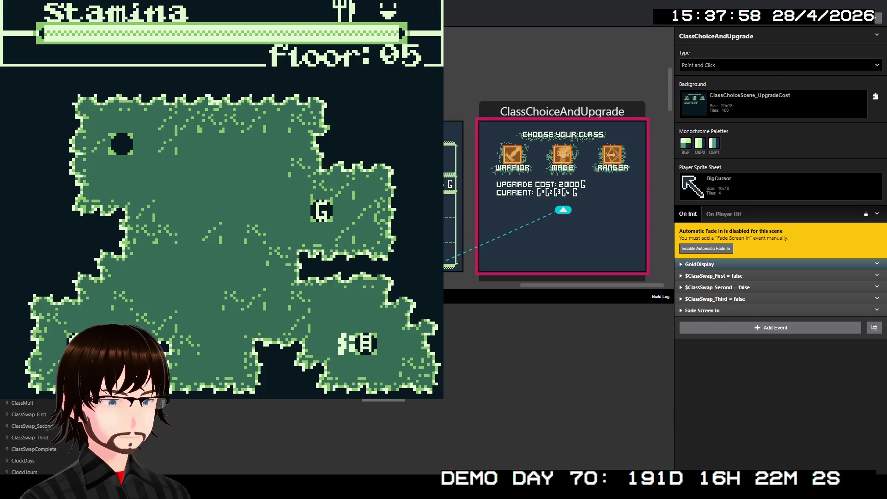
key(Right)
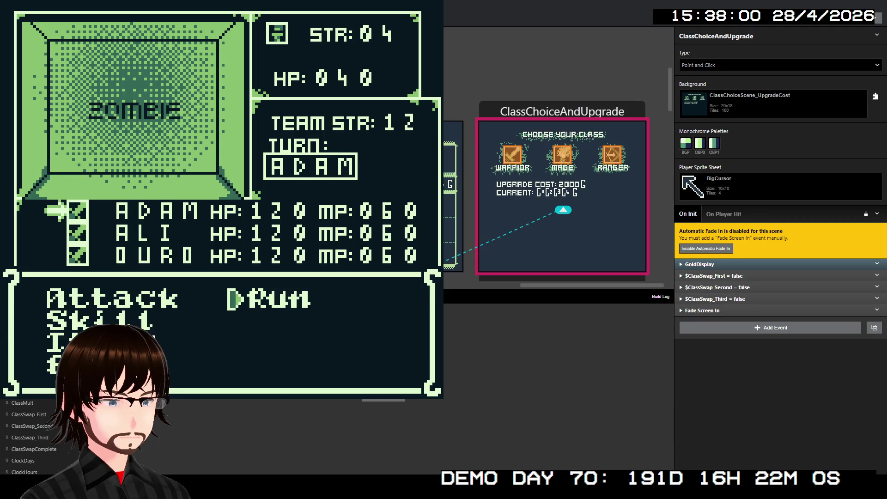
key(z)
key(z)
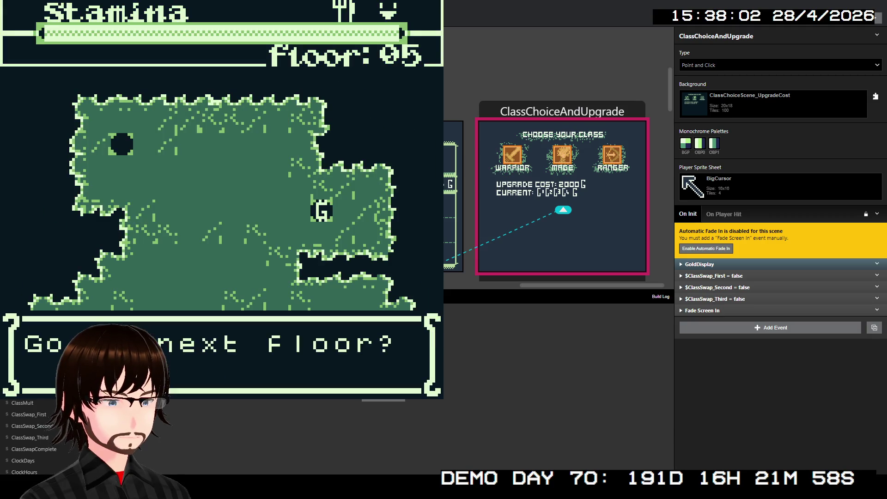
key(z)
key(z)
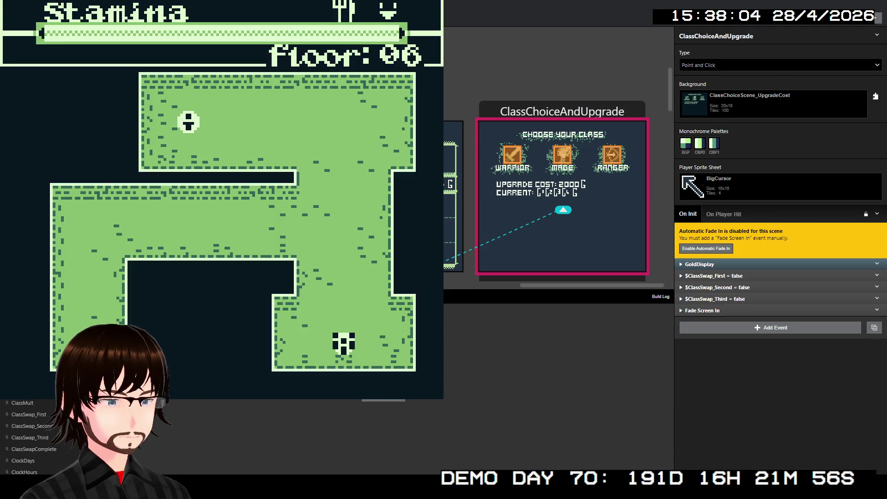
Cross floor 06, flee the zombie battle, and confirm moving on to floor 07
key(Up)
key(Up)
key(Up)
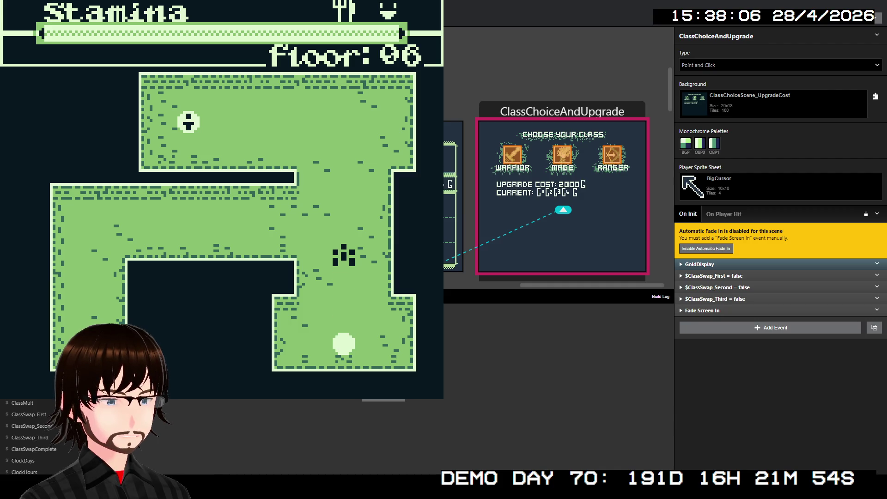
key(Left)
key(Left)
key(Left)
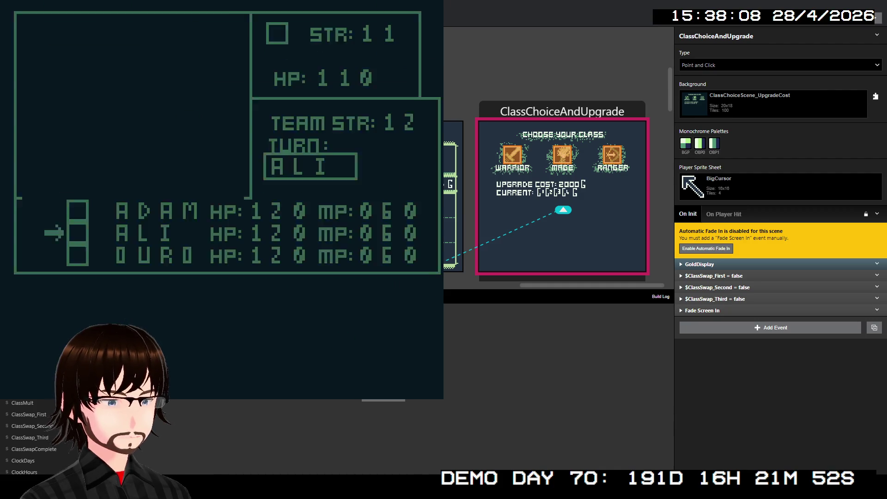
key(Right)
key(z)
key(z)
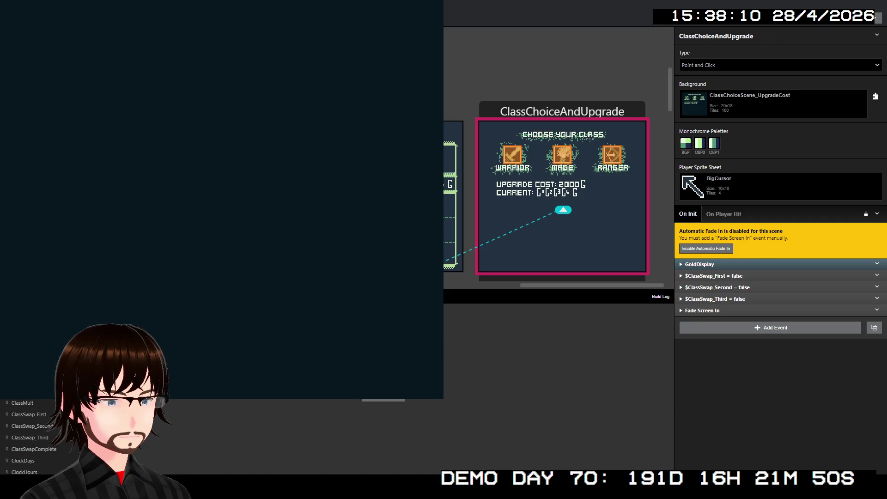
key(Left)
key(Left)
key(Left)
key(Down)
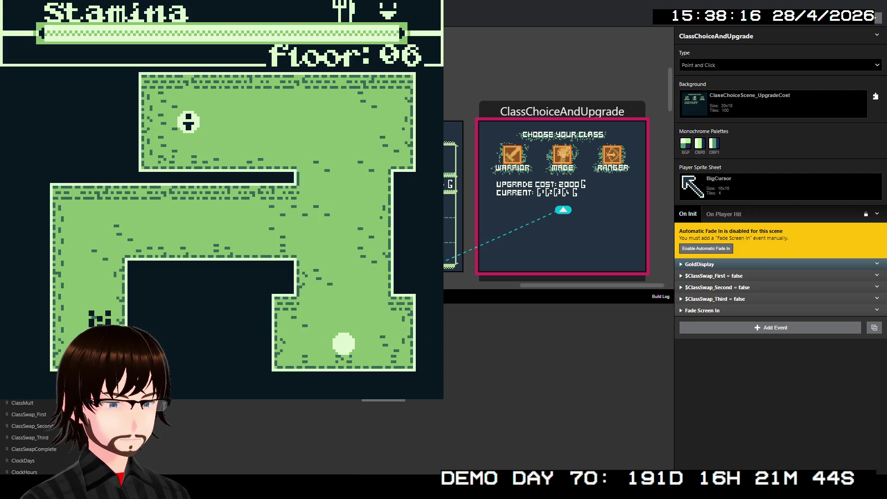
key(z)
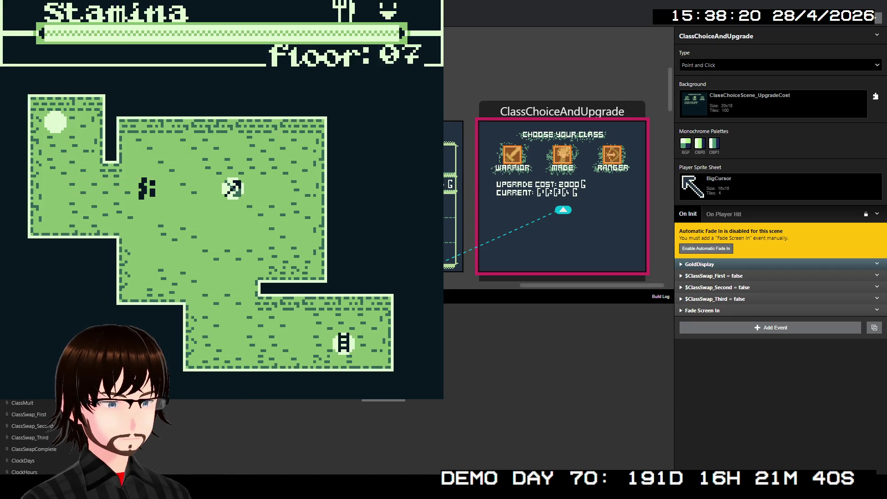
Escape the encounter and accept the class-swap offer
key(Right)
key(z)
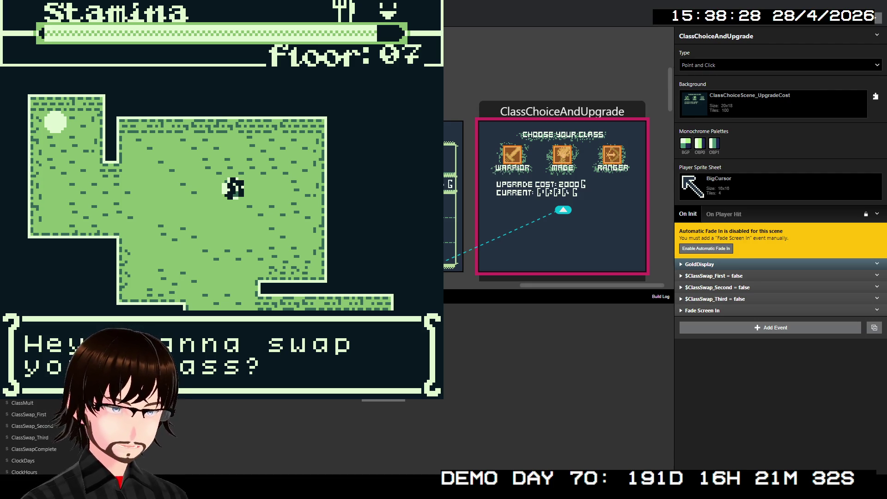
key(z)
key(z)
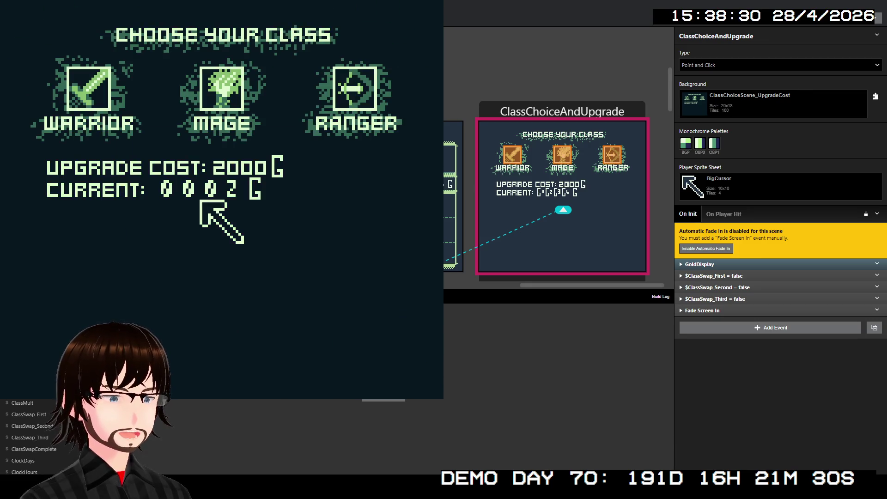
Inspect the Choose Your Class screen's UPGRADE COST: 2000G line, then close the game window
key(Down)
key(Up)
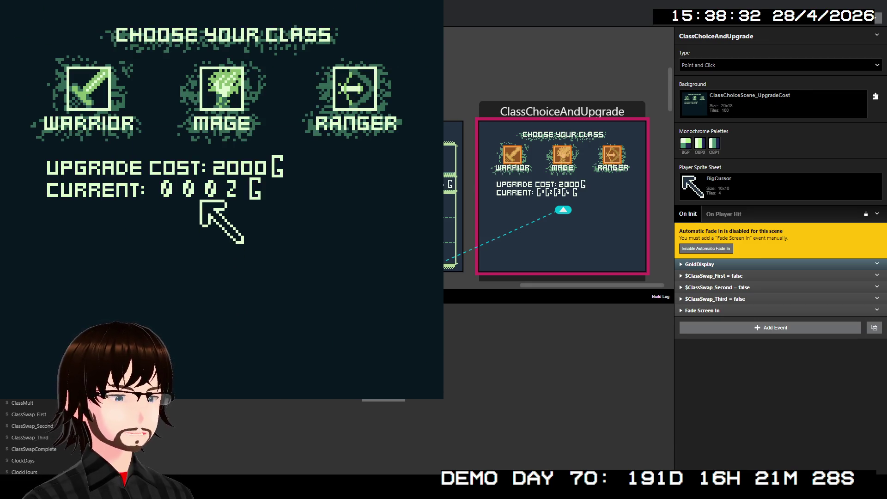
key(Left)
key(Right)
key(Left)
key(Right)
key(Up)
key(Left)
key(Right)
key(Down)
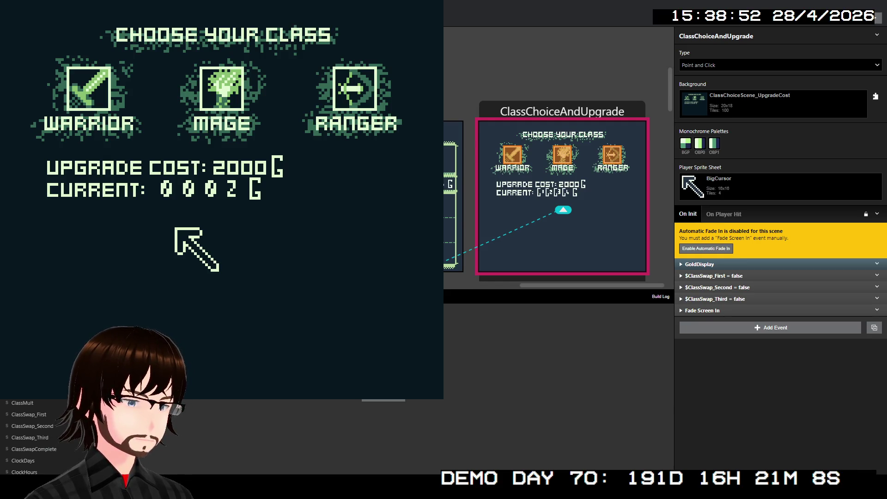
key(alt+F4)
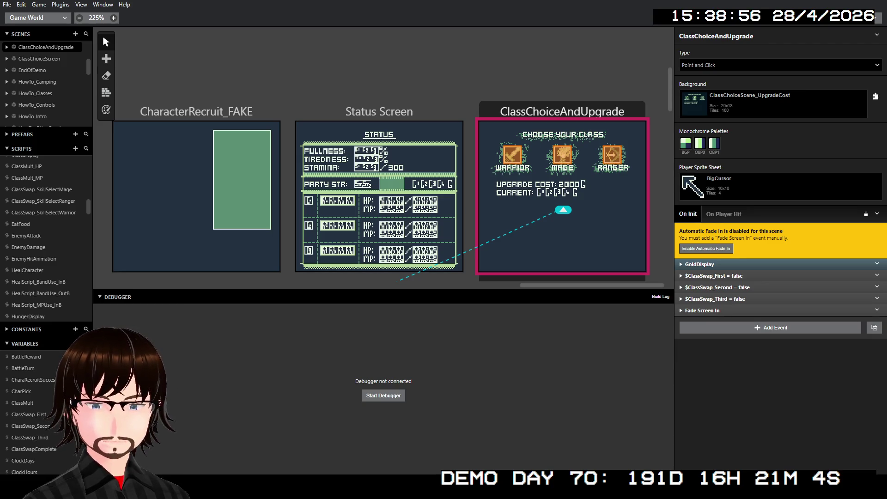
Shift the 2000 G price to the line's far right, then select the UPGRADE COST: label
scroll(489, 253, up, 2)
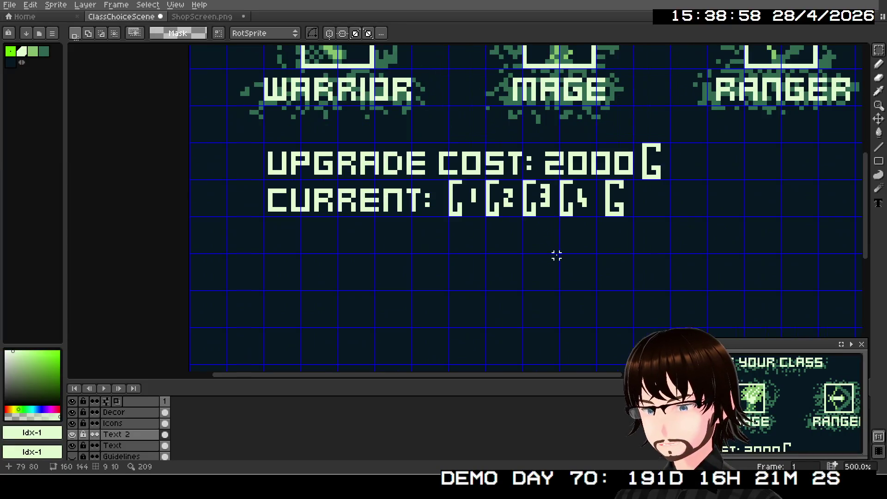
mouse_move(554, 230)
mouse_down()
mouse_move(423, 289)
mouse_move(462, 257)
mouse_up()
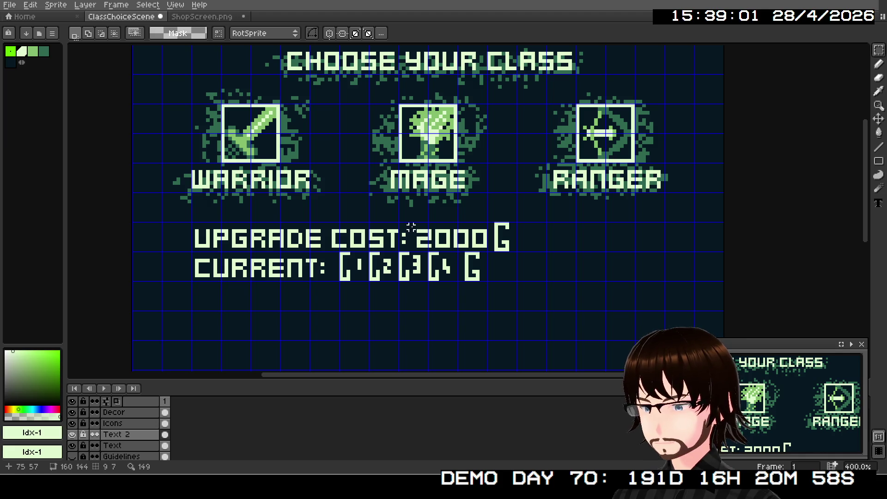
mouse_move(411, 223)
mouse_down()
mouse_move(424, 239)
mouse_move(505, 254)
mouse_move(688, 251)
mouse_up()
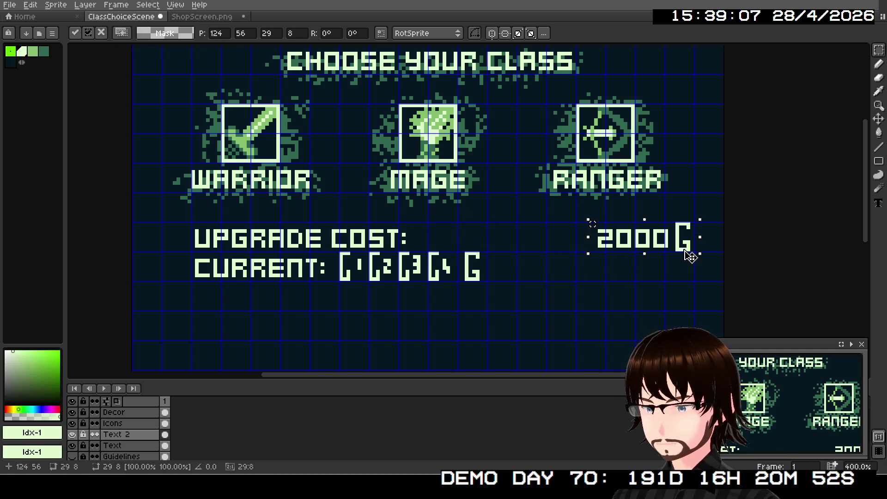
click(448, 238)
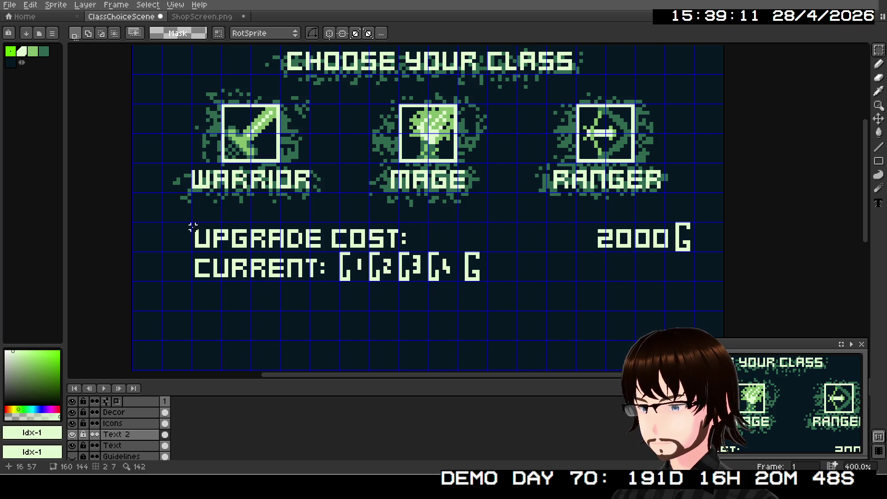
mouse_move(193, 223)
mouse_down()
mouse_move(316, 249)
mouse_move(433, 249)
mouse_up()
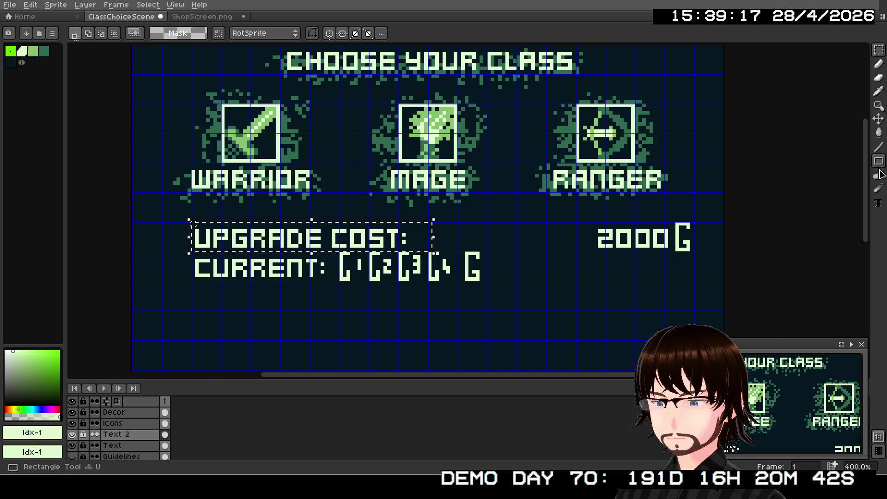
Delete the UPGRADE COST: label and try a first 'SKILL P' text entry in its place
key(Delete)
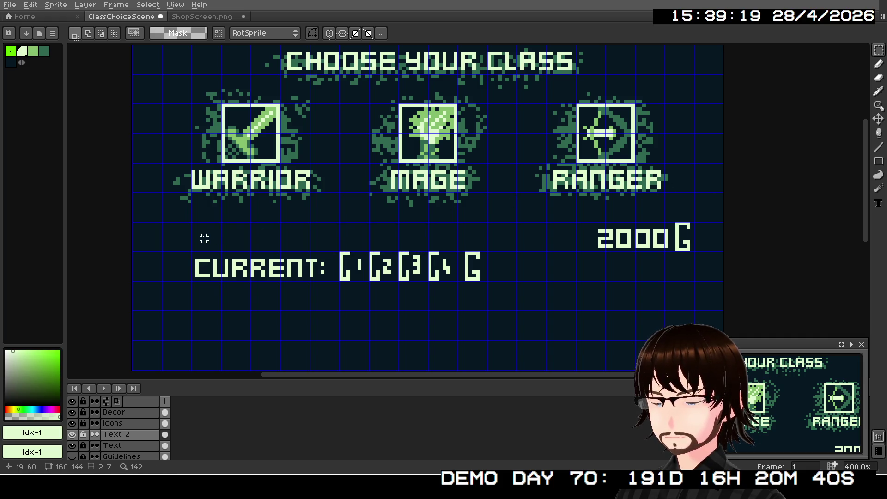
drag(192, 223, 577, 250)
key(ctrl+z)
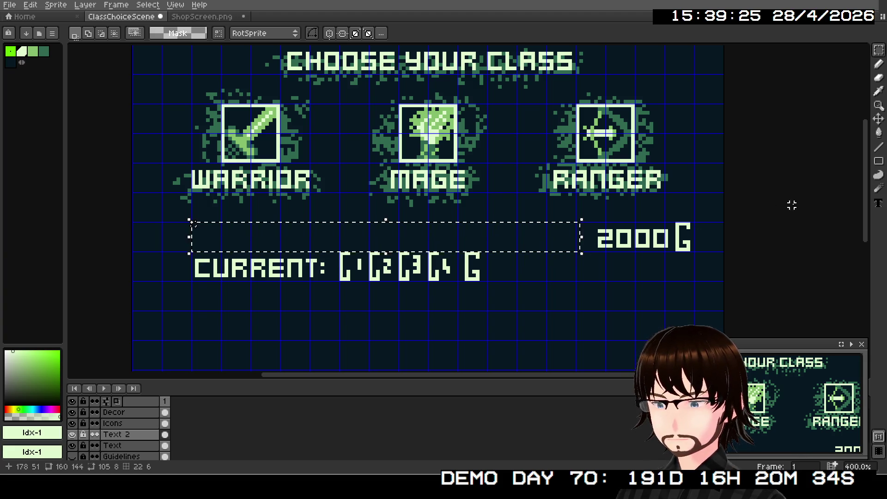
click(878, 203)
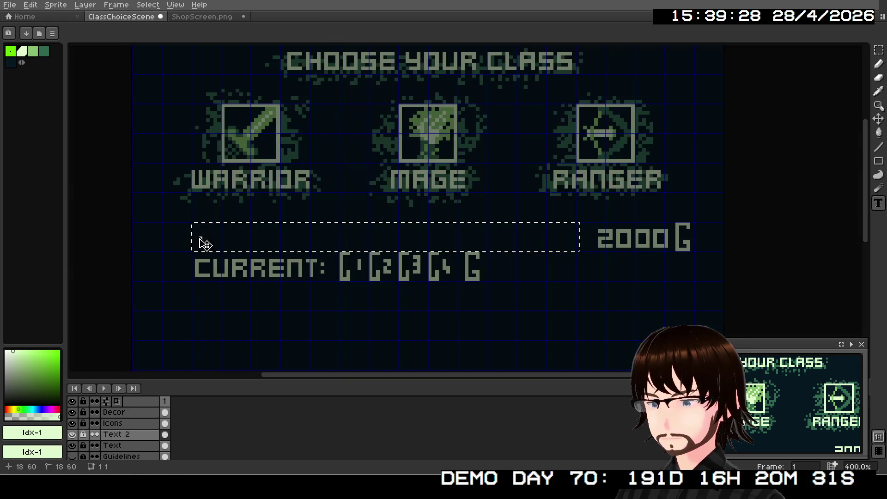
click(199, 238)
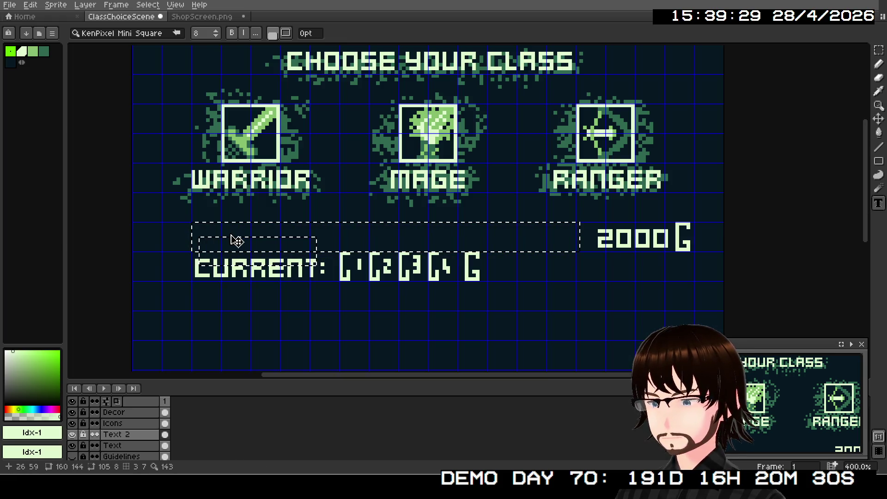
text(SKILL)
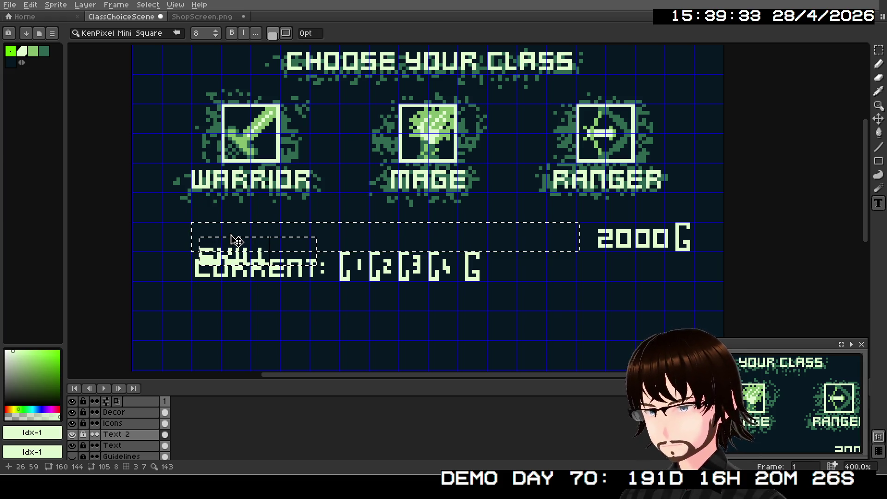
text( P)
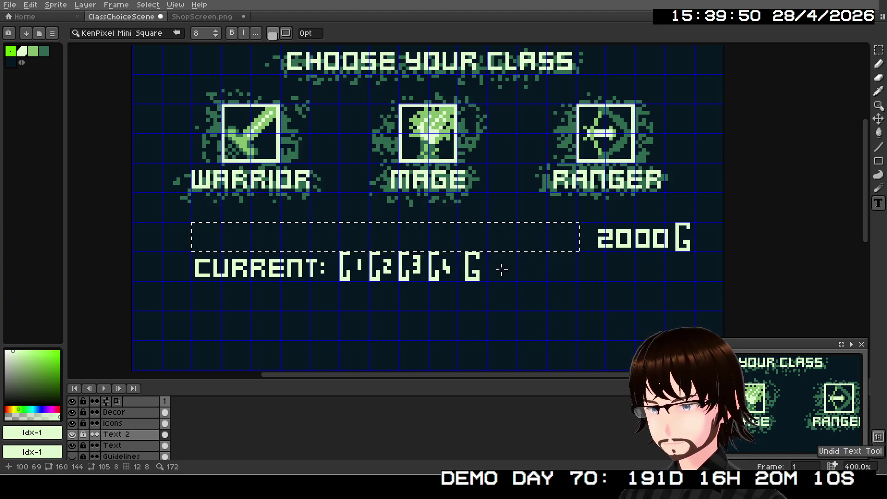
key(m)
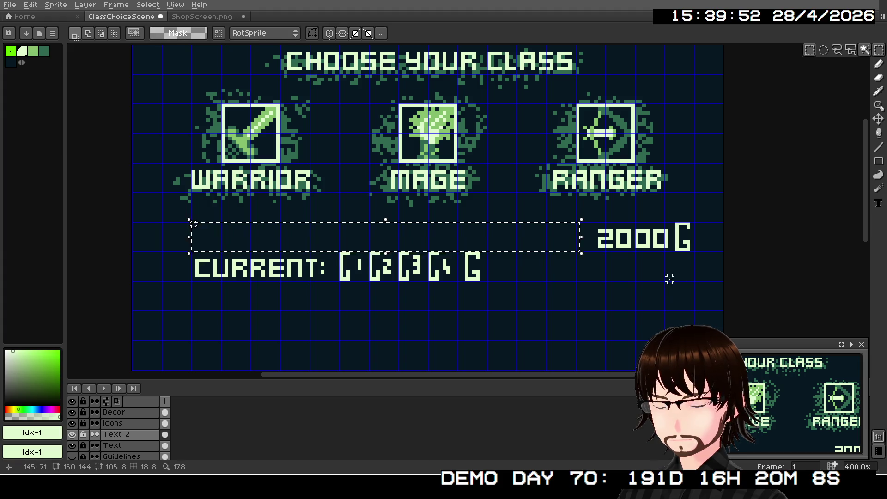
Type 'SKILL 2 AND 3 COST:' in a text box below the CURRENT line and commit it
key(t)
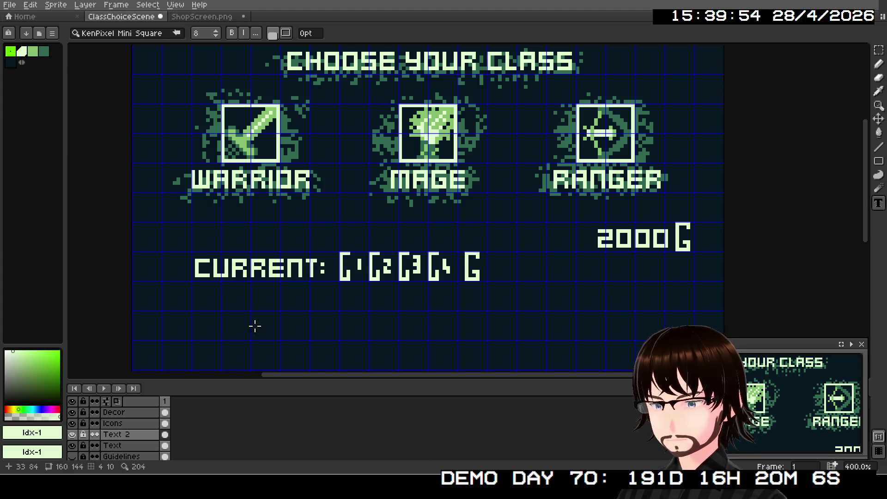
drag(198, 313, 501, 354)
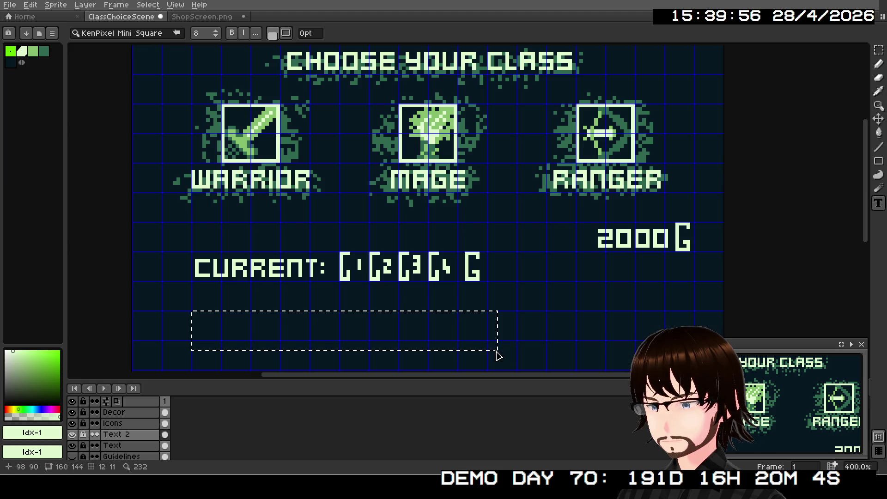
text(SKILL 2 & 3)
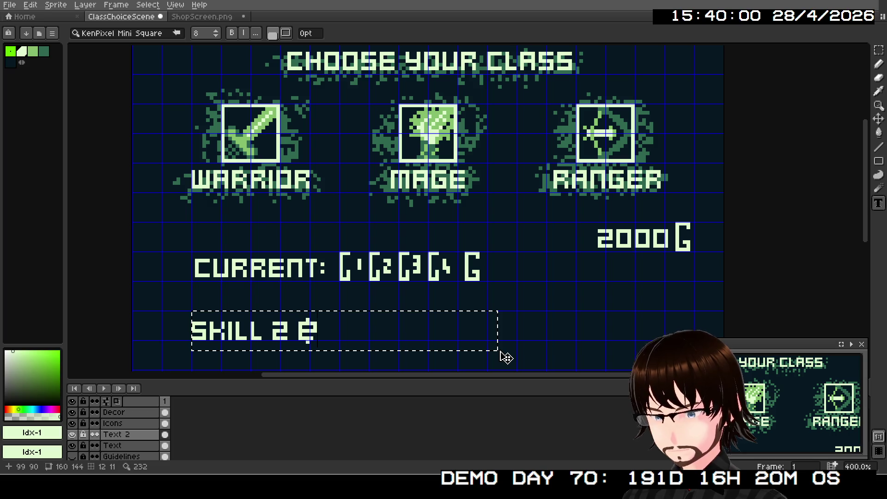
key(BackSpace)
key(BackSpace)
key(BackSpace)
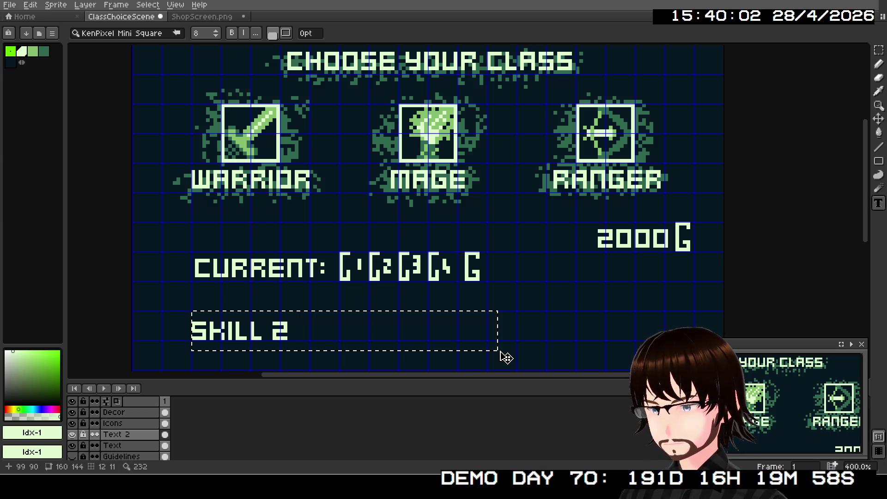
text(AND 3)
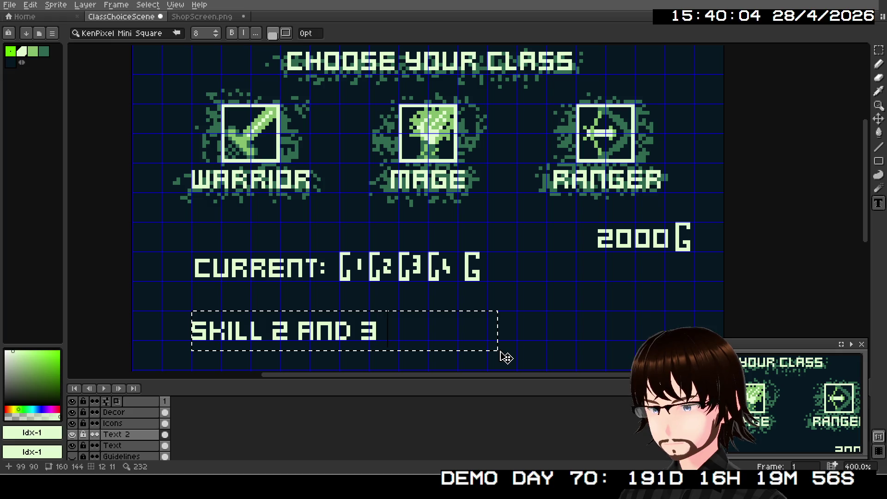
text( COST:)
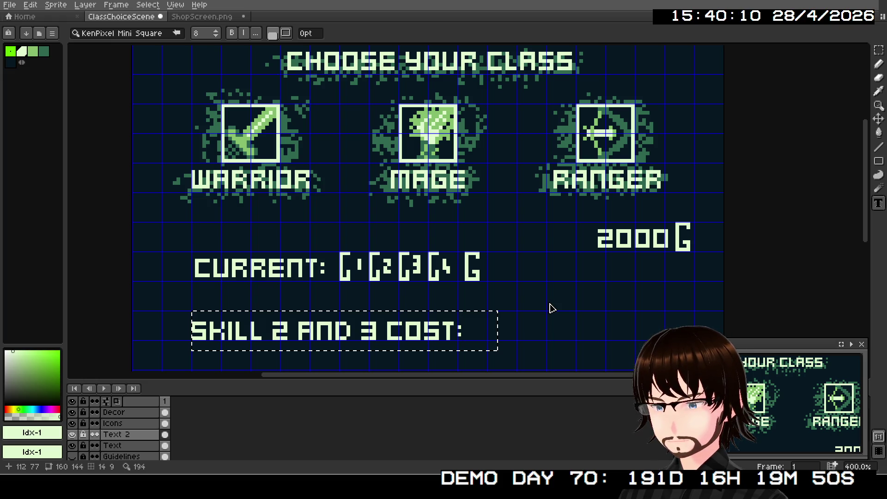
click(550, 305)
Move the SKILL 2 AND 3 COST: label up above the CURRENT line
key(m)
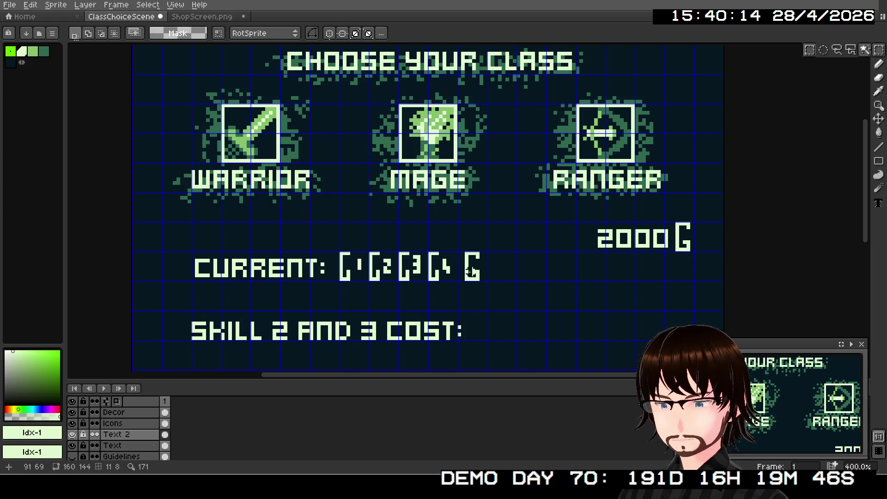
mouse_move(184, 312)
mouse_down()
mouse_move(350, 356)
mouse_move(481, 352)
mouse_move(467, 333)
mouse_move(481, 251)
mouse_move(458, 244)
mouse_up()
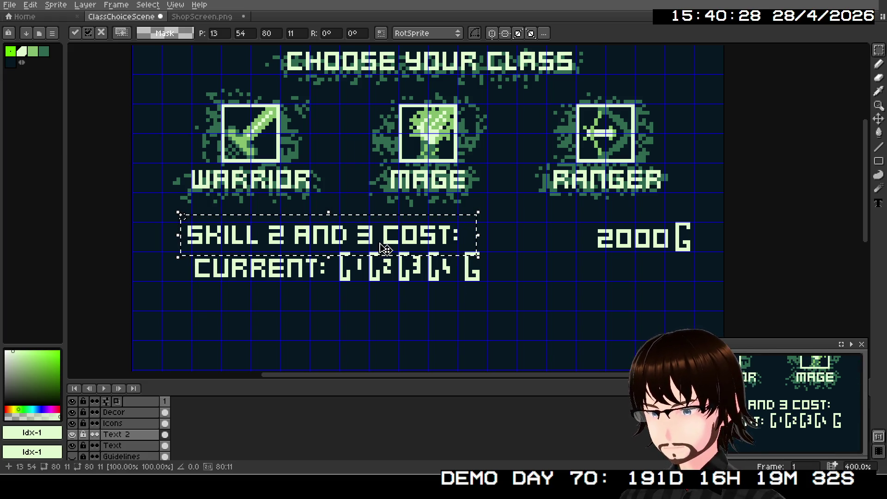
drag(397, 244, 403, 244)
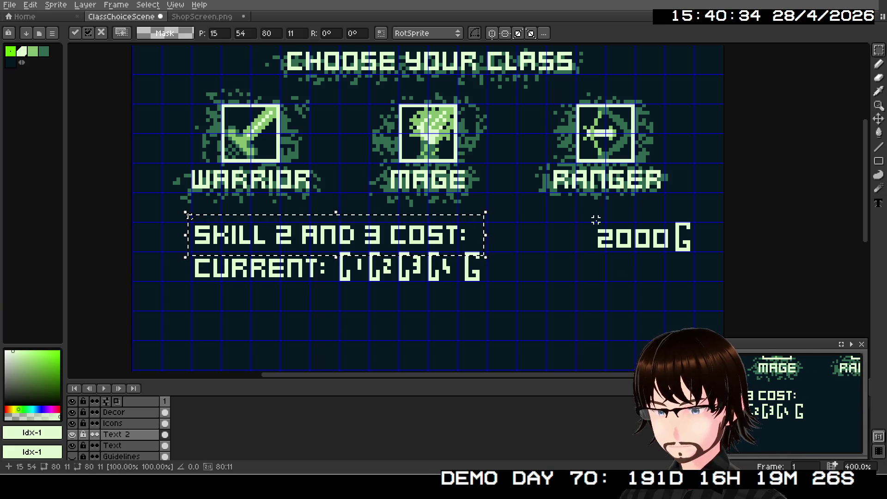
click(594, 220)
Move the 2000 G amount to sit right after the cost label
mouse_move(584, 224)
mouse_down()
mouse_move(703, 261)
mouse_move(572, 249)
mouse_up()
click(691, 254)
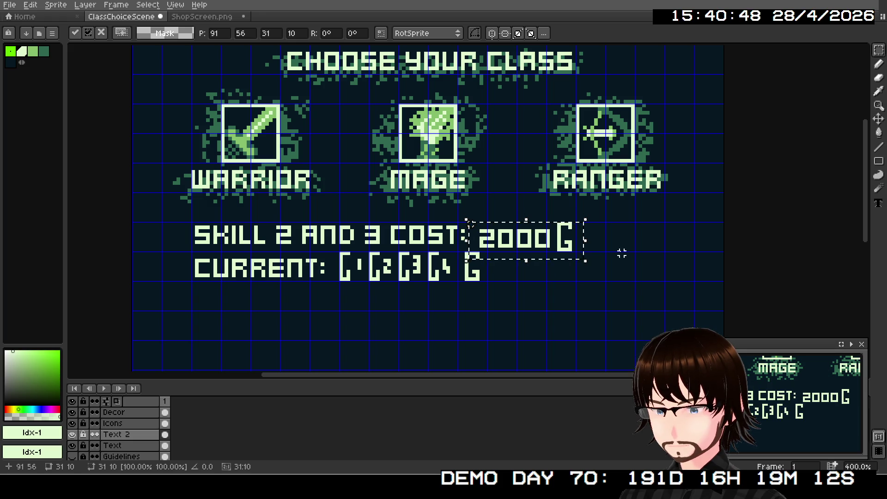
key(ctrl+d)
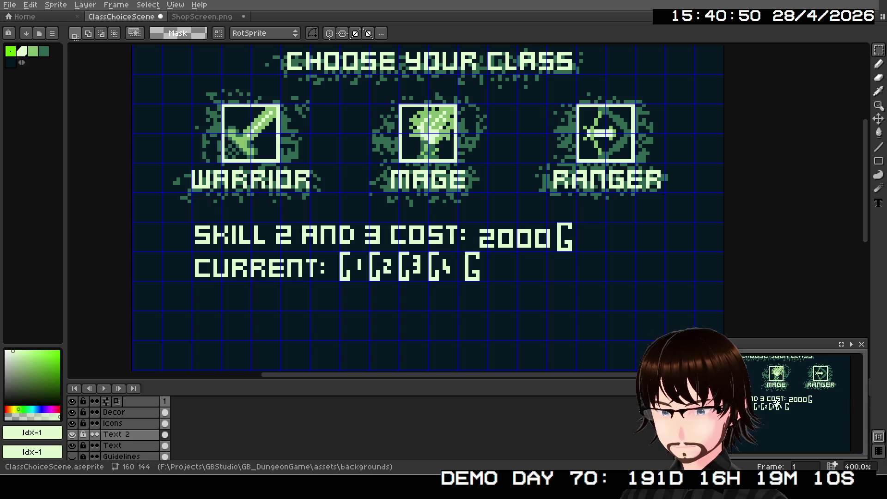
Nudge 2000 G up one pixel to align with the label, then deselect
drag(473, 219, 574, 249)
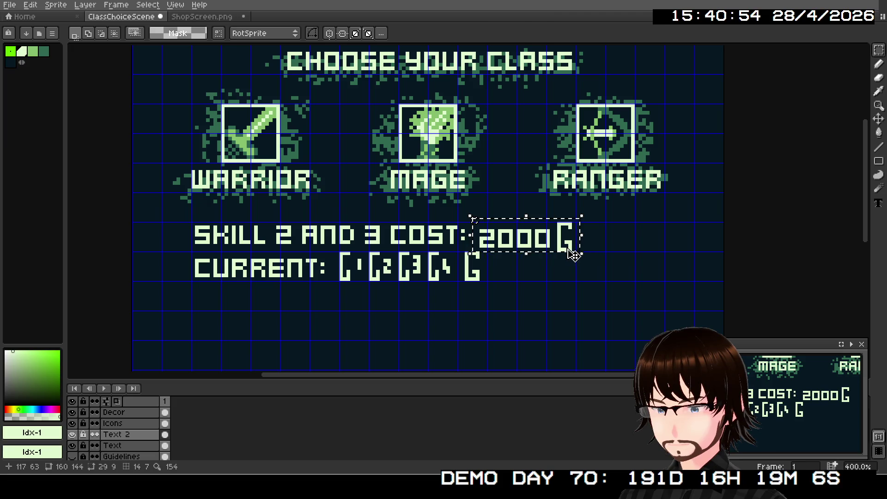
click(574, 251)
key(Up)
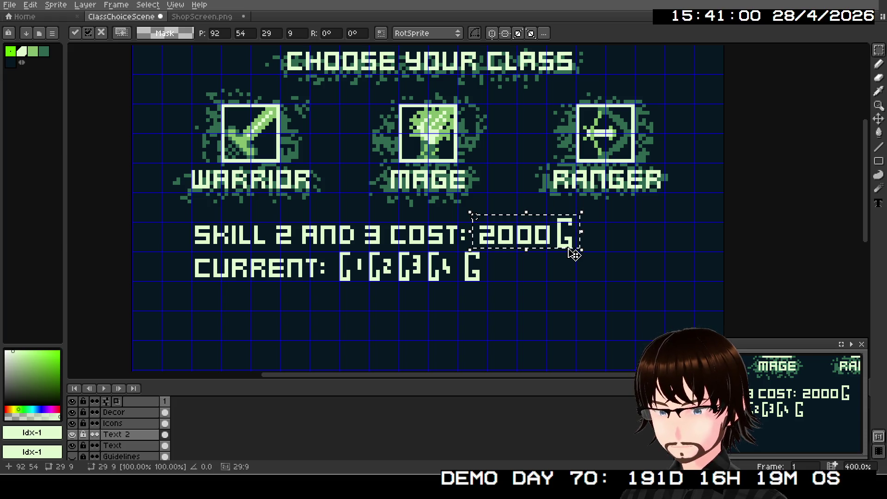
scroll(791, 423, down, 1)
scroll(791, 423, up, 2)
scroll(789, 421, down, 1)
scroll(788, 420, up, 2)
scroll(786, 419, down, 1)
scroll(784, 418, up, 1)
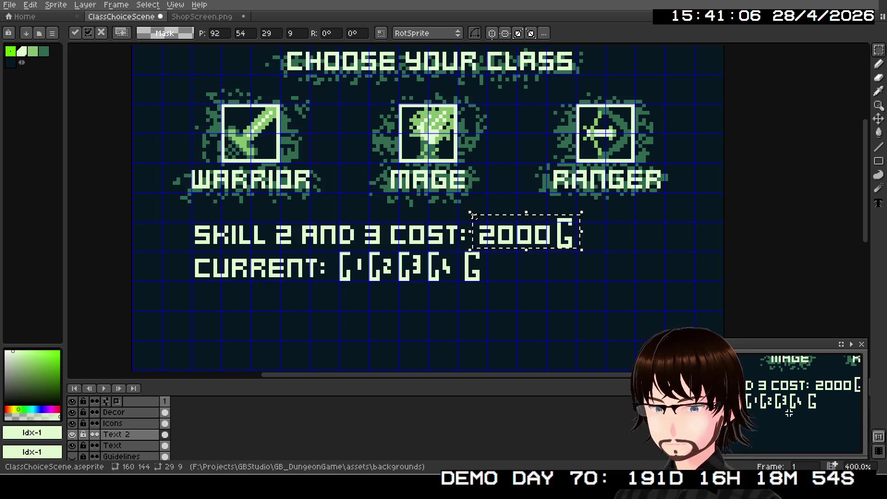
scroll(785, 418, down, 1)
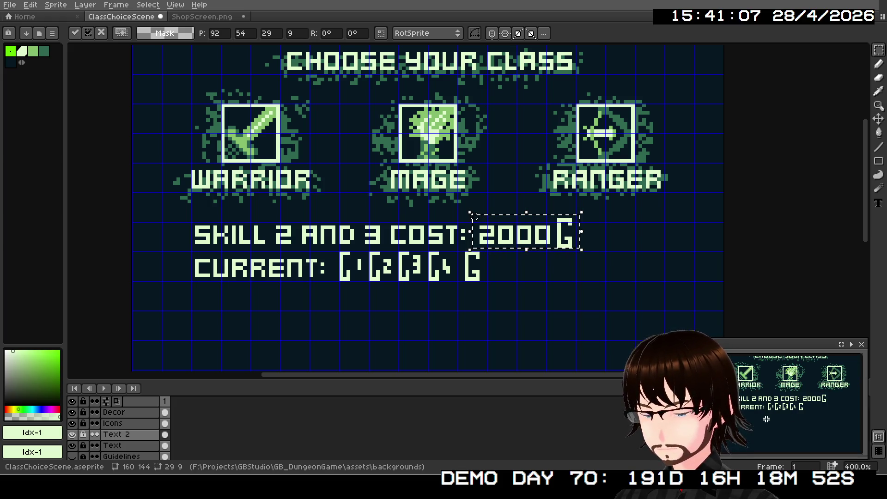
click(514, 272)
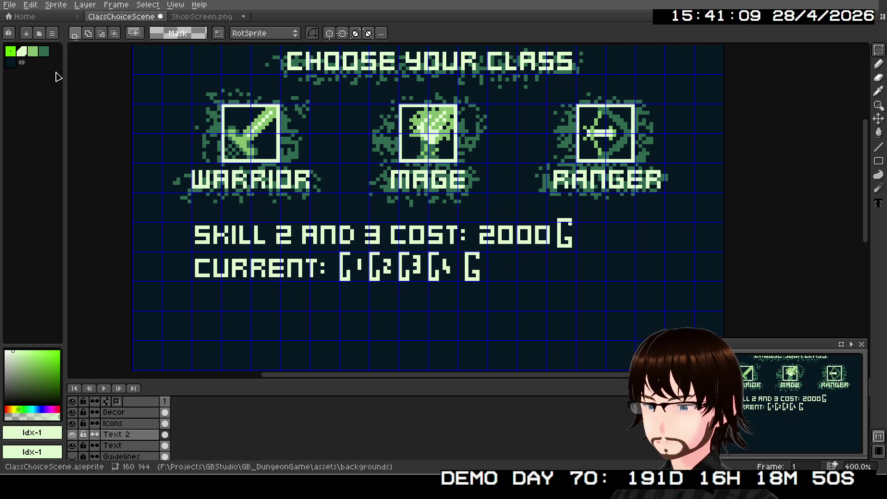
Export as ClassChoiceScene_UpgradeCost.png, overwriting the old file and accepting a layerless PNG
click(9, 5)
mouse_move(69, 96)
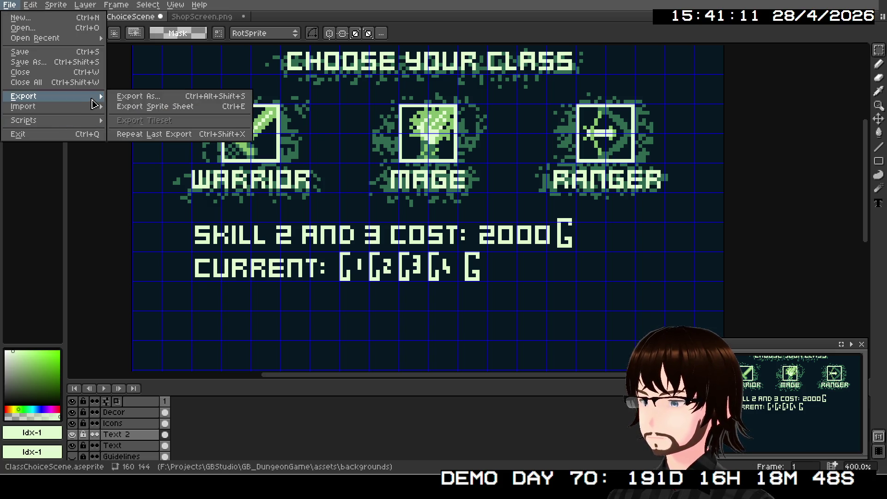
click(134, 97)
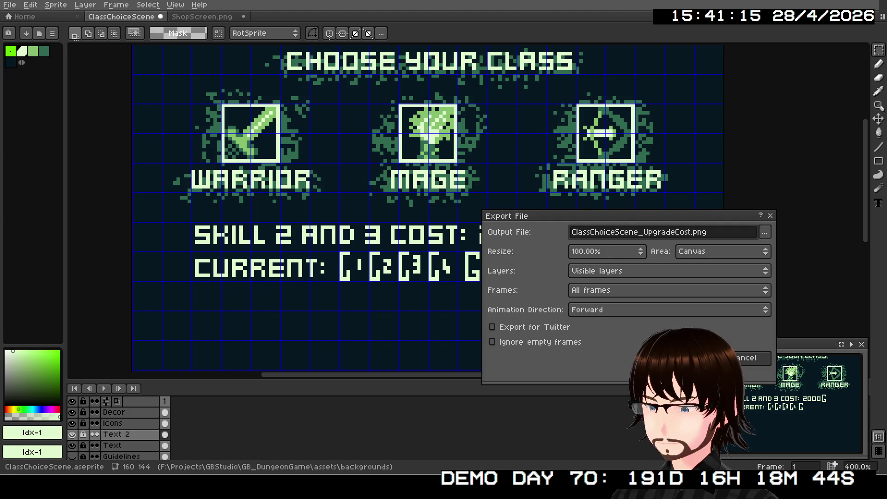
key(Return)
click(424, 266)
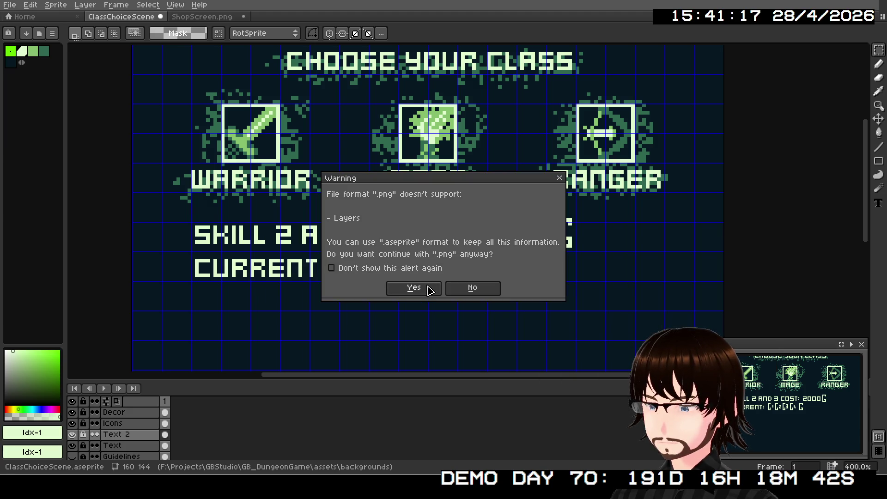
click(425, 287)
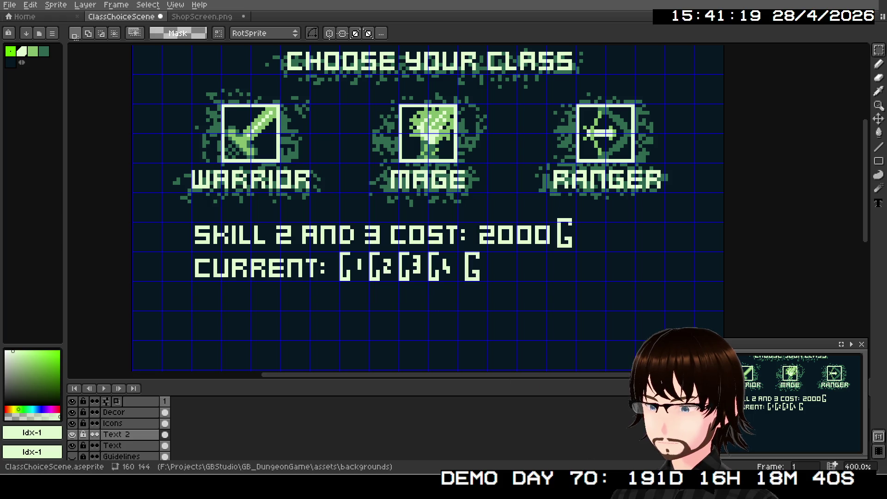
scroll(554, 200, down, 4)
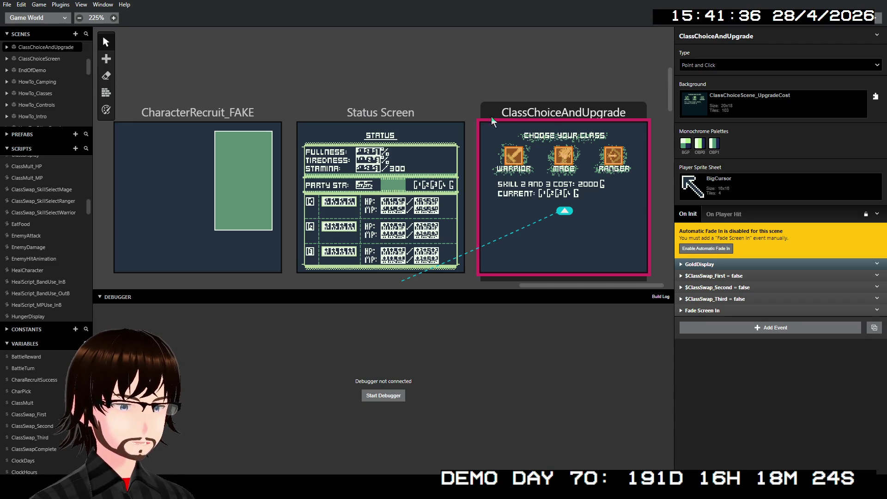
scroll(493, 118, down, 2)
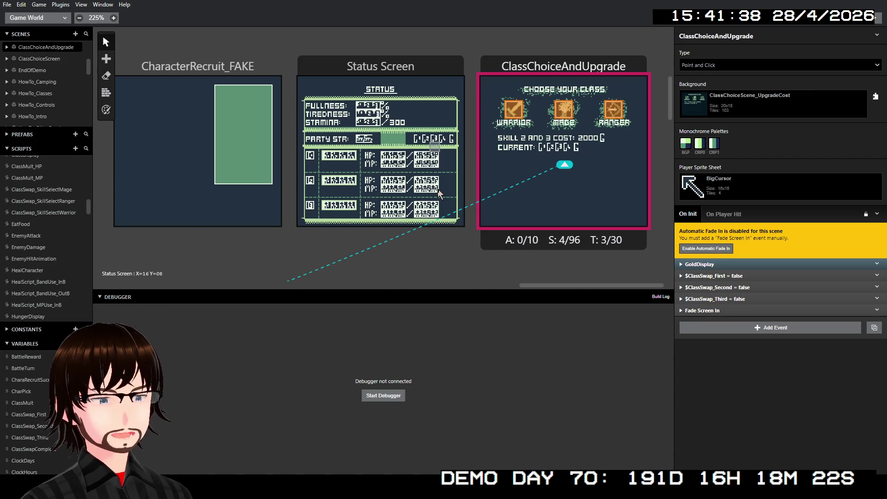
scroll(437, 188, down, 4)
scroll(287, 201, down, 3)
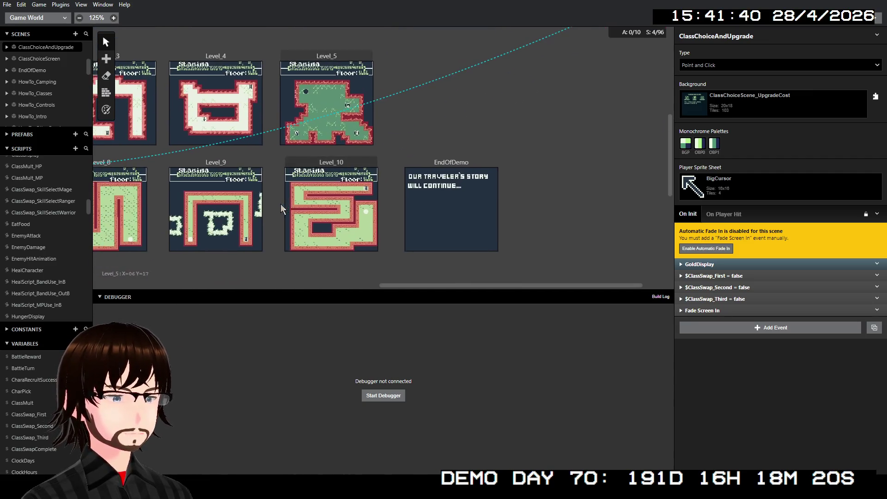
scroll(273, 203, left, 15)
scroll(263, 201, up, 6)
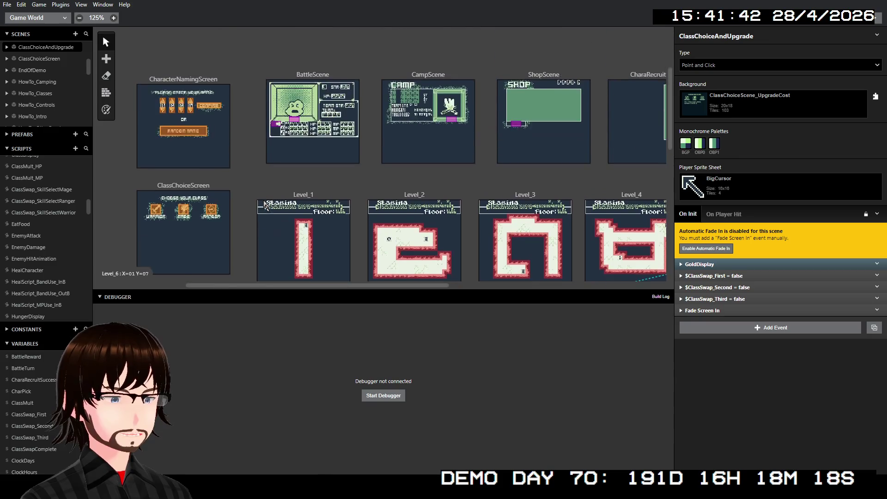
scroll(265, 204, up, 5)
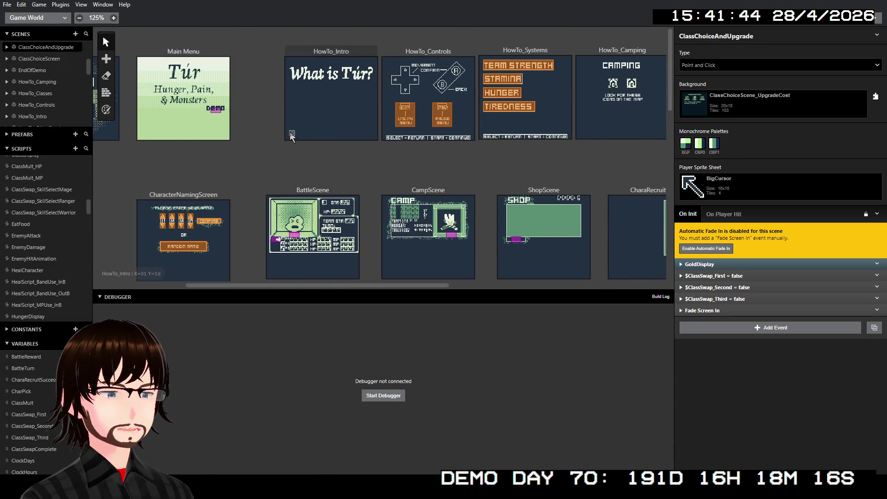
scroll(383, 122, down, 6)
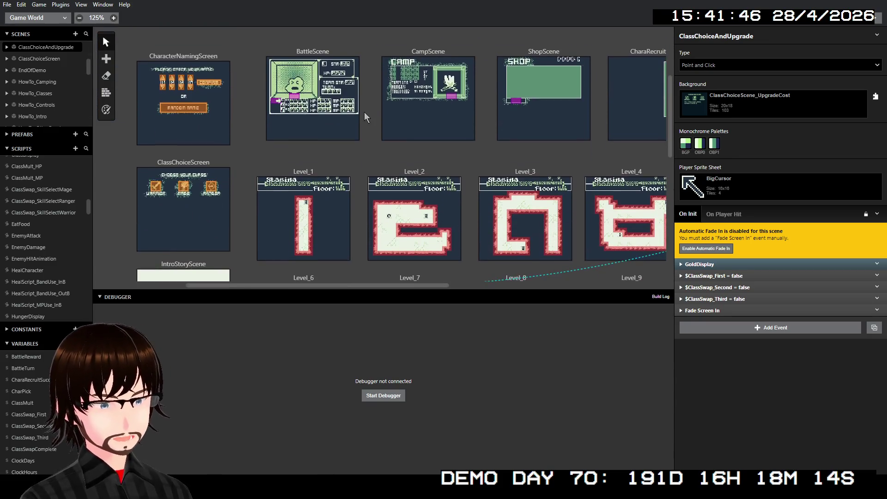
scroll(364, 113, up, 6)
scroll(467, 116, right, 12)
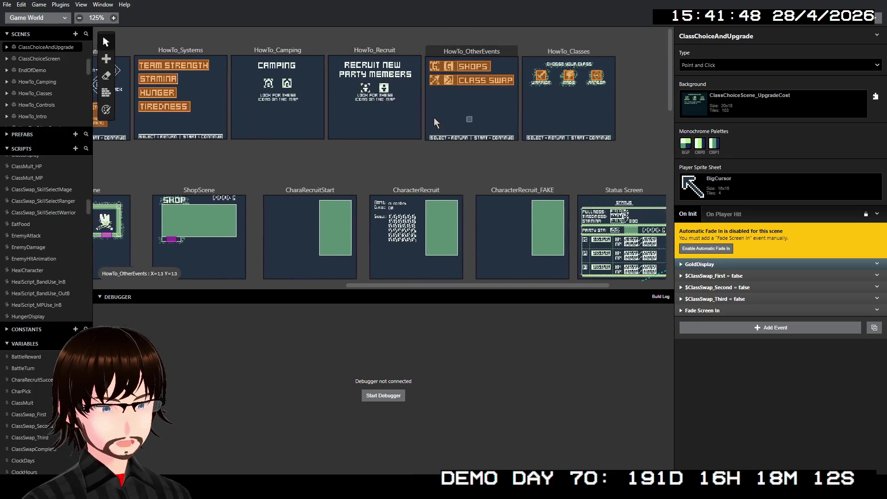
scroll(301, 164, down, 11)
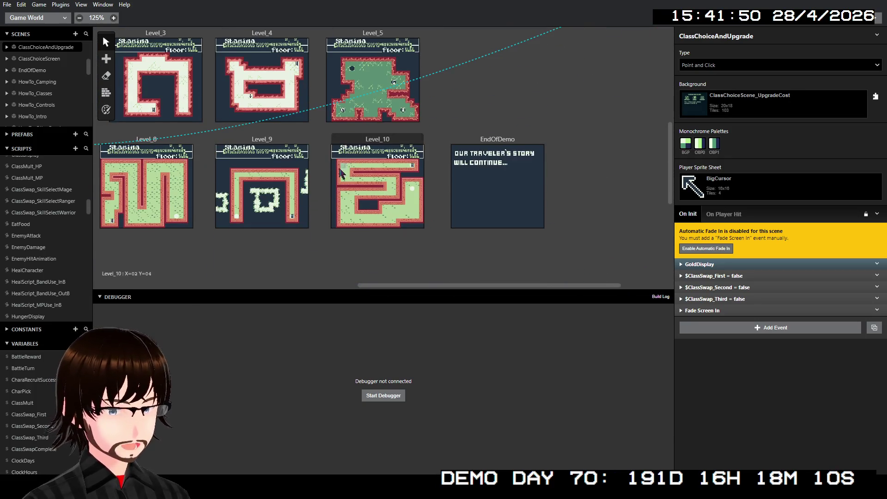
scroll(344, 171, left, 10)
scroll(333, 173, up, 2)
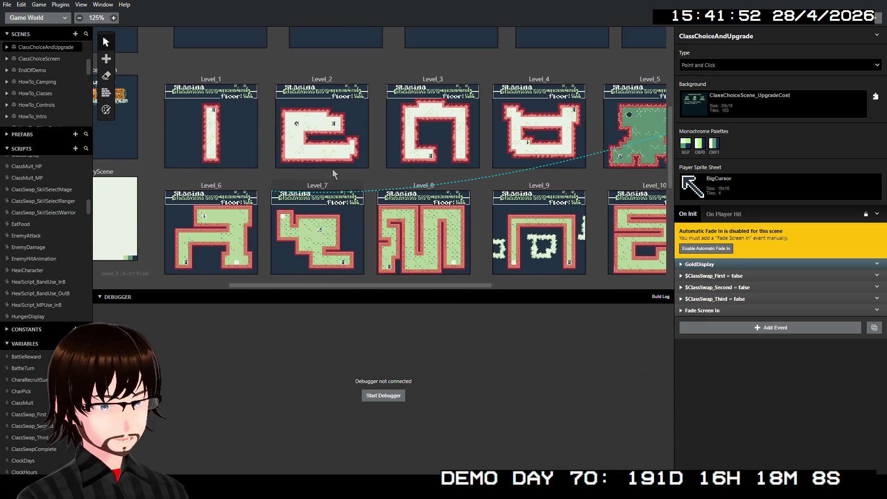